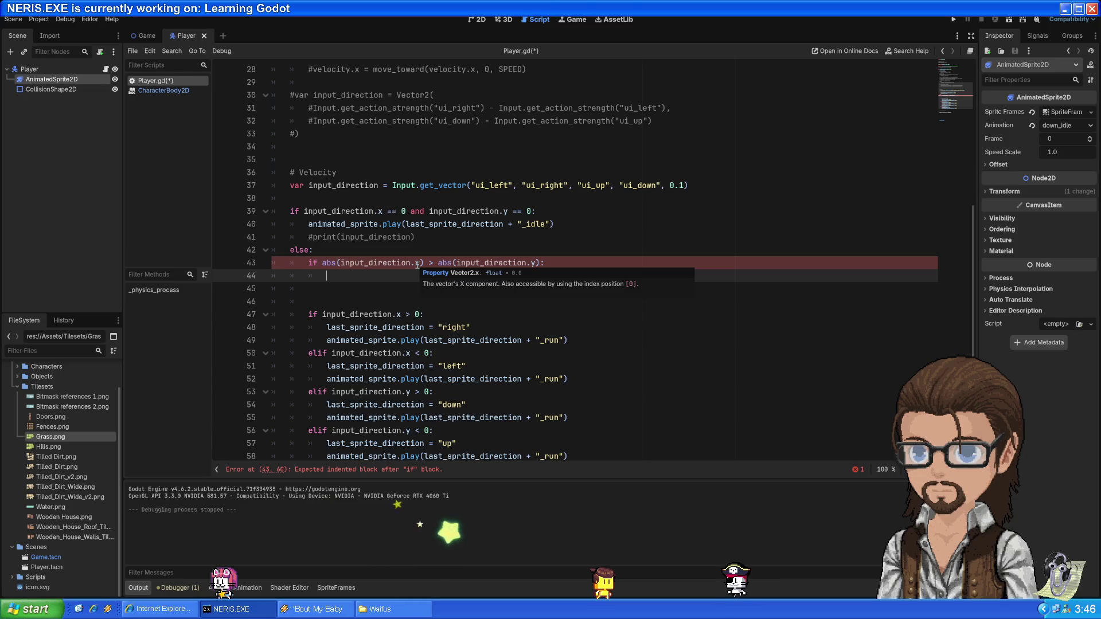
Move the left/right facing if/elif block under the abs(x) > abs(y) check and indent it one level
{"action": "mouse_move", "coordinate": [631, 377]}
{"action": "left_mouse_down"}
{"action": "mouse_move", "coordinate": [562, 343]}
{"action": "mouse_move", "coordinate": [584, 308]}
{"action": "left_mouse_up"}
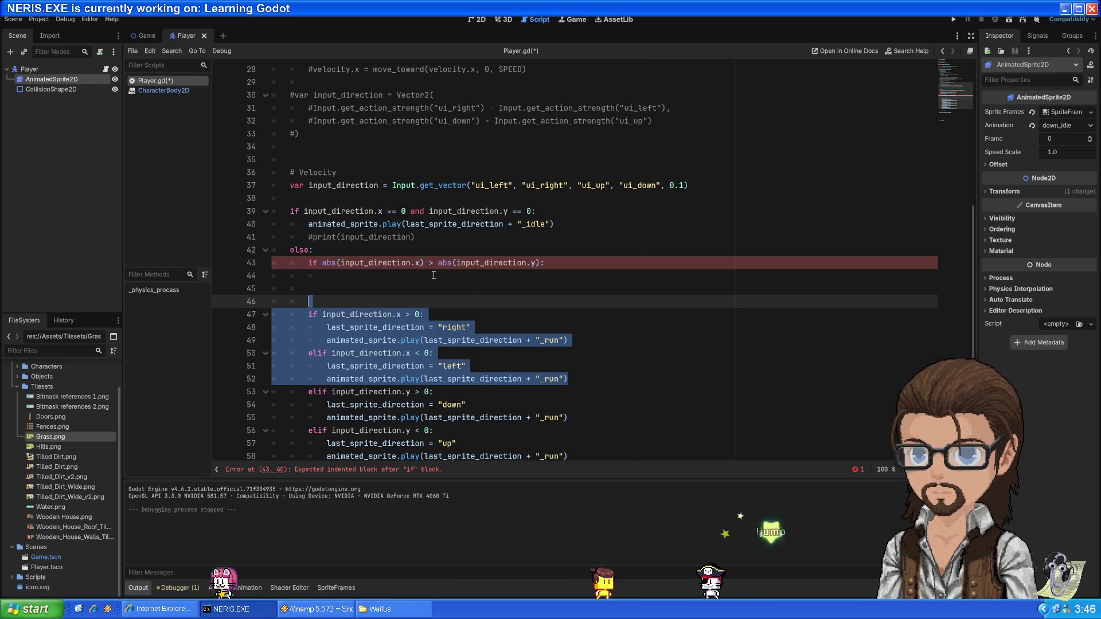
{"action": "key", "text": "ctrl+x"}
{"action": "left_click", "coordinate": [434, 275]}
{"action": "key", "text": "ctrl+v"}
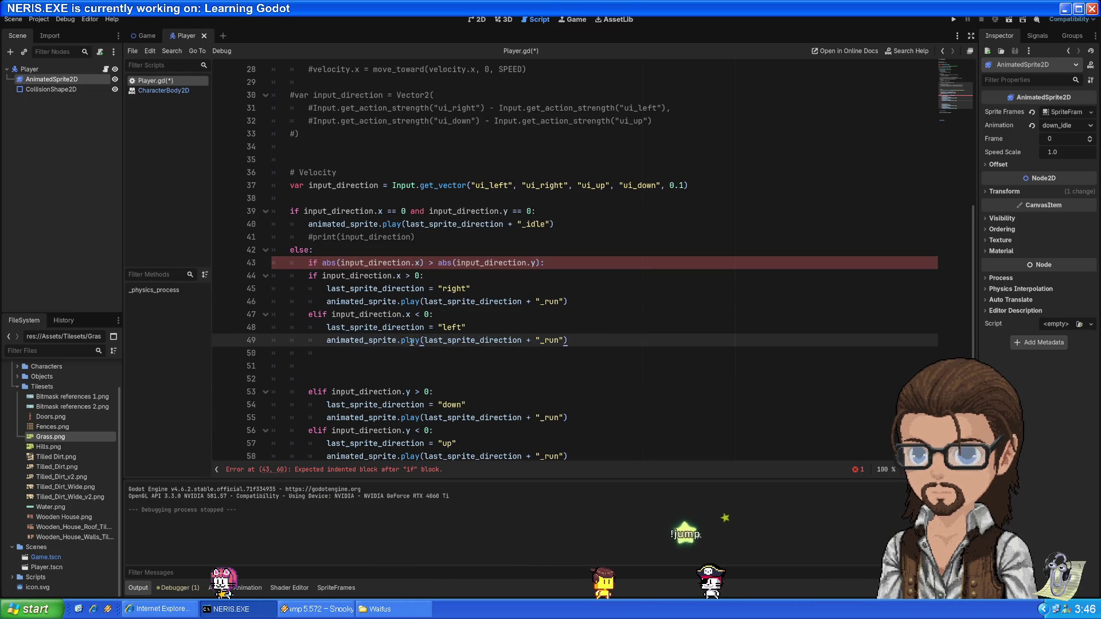
{"action": "left_click_drag", "start_coordinate": [569, 340], "coordinate": [293, 276]}
{"action": "key", "text": "Tab"}
{"action": "left_click", "coordinate": [557, 264]}
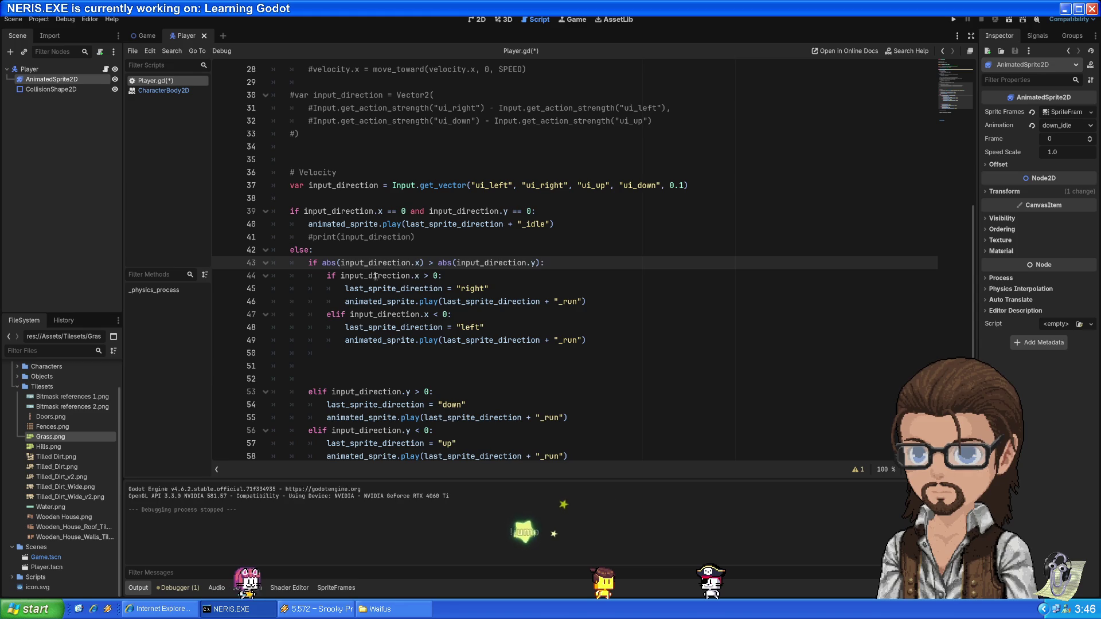
Add an else: line after the left branch and cut out the up/down elif block
{"action": "left_click", "coordinate": [615, 338]}
{"action": "key", "text": "Return"}
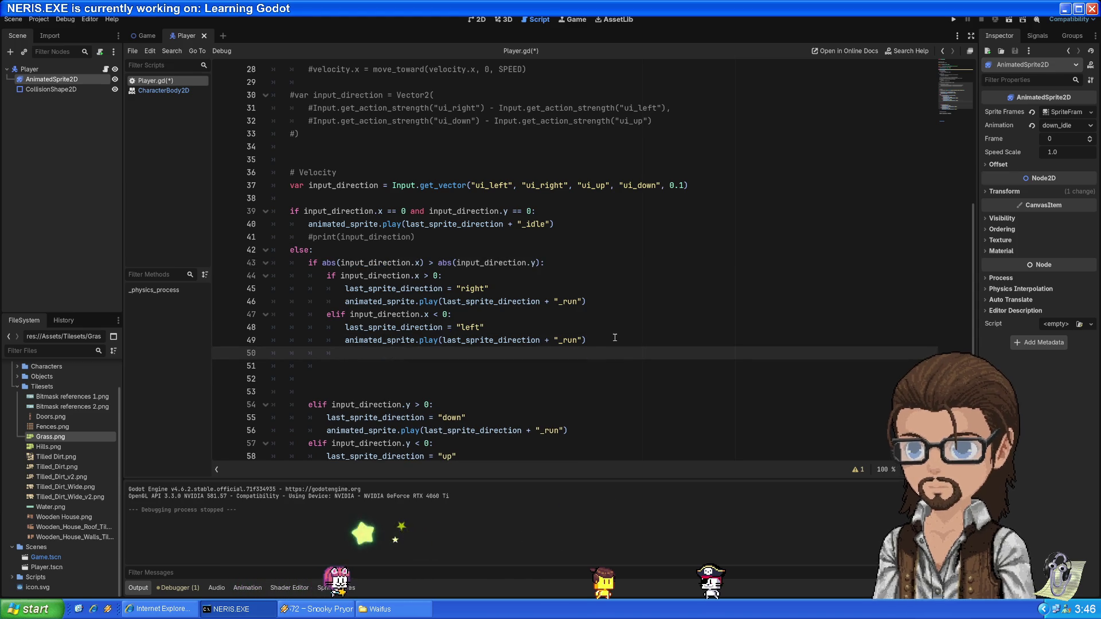
{"action": "type", "text": "else:"}
{"action": "scroll", "coordinate": [473, 335], "scroll_direction": "down", "scroll_amount": 3}
{"action": "left_click_drag", "start_coordinate": [567, 353], "coordinate": [275, 276]}
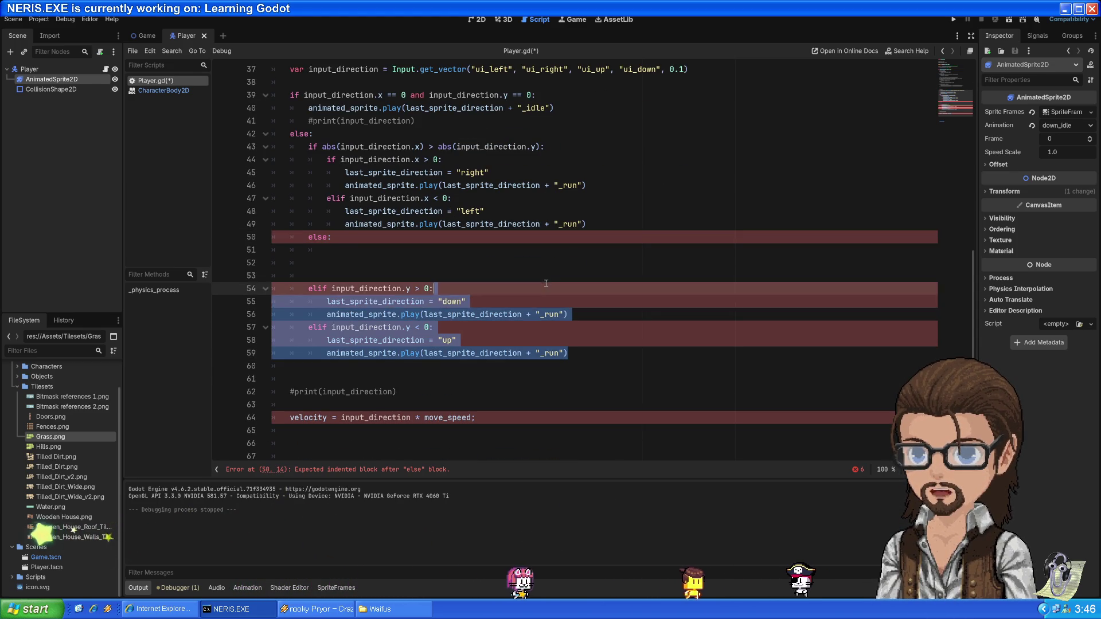
{"action": "key", "text": "BackSpace"}
Paste the up/down block under else:, indent it one level, and save Player.gd
{"action": "left_click", "coordinate": [435, 238]}
{"action": "key", "text": "ctrl+v"}
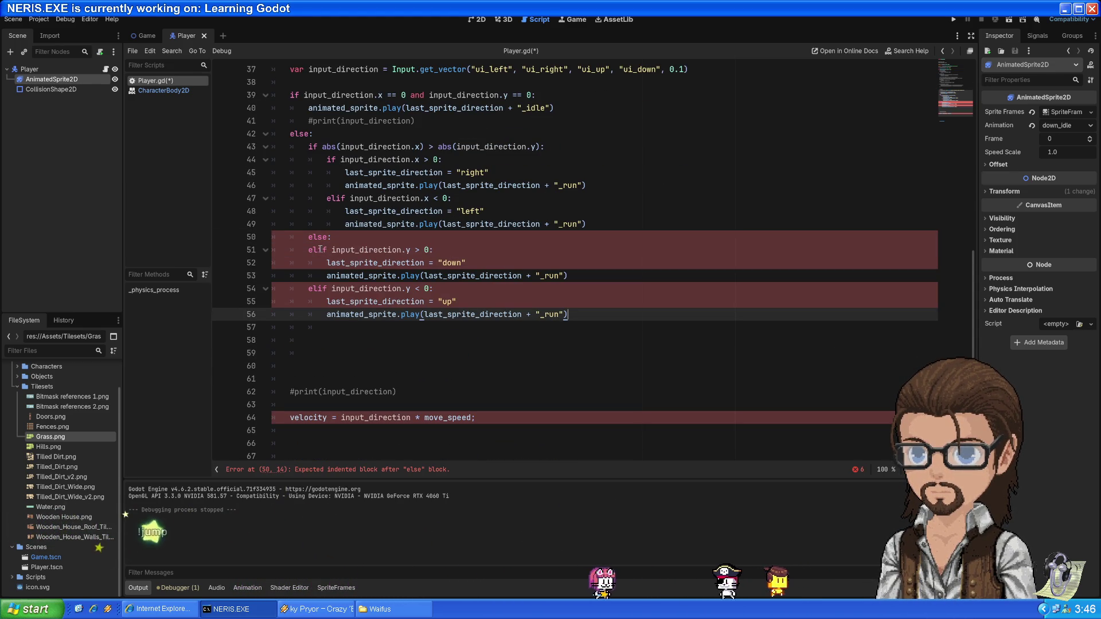
{"action": "left_click", "coordinate": [308, 250]}
{"action": "mouse_move", "coordinate": [567, 315]}
{"action": "left_mouse_down"}
{"action": "mouse_move", "coordinate": [327, 302]}
{"action": "mouse_move", "coordinate": [308, 250]}
{"action": "left_mouse_up"}
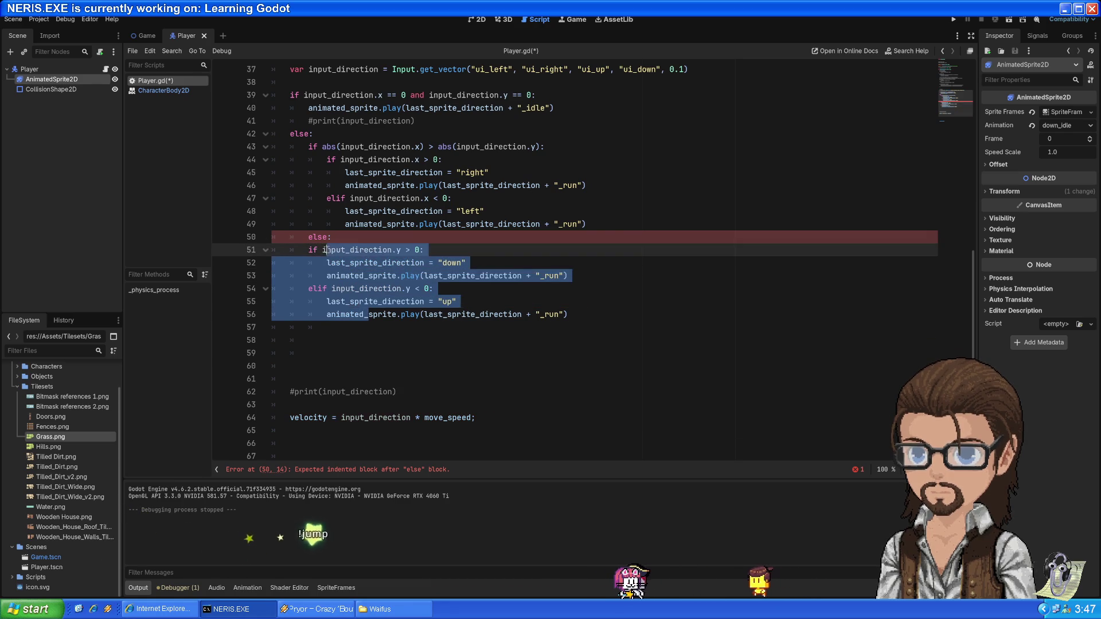
{"action": "key", "text": "Tab"}
{"action": "left_click", "coordinate": [407, 224]}
{"action": "key", "text": "ctrl+s"}
Review the abs comparison line and the right-facing condition and assignment
{"action": "scroll", "coordinate": [433, 246], "scroll_direction": "up", "scroll_amount": 2}
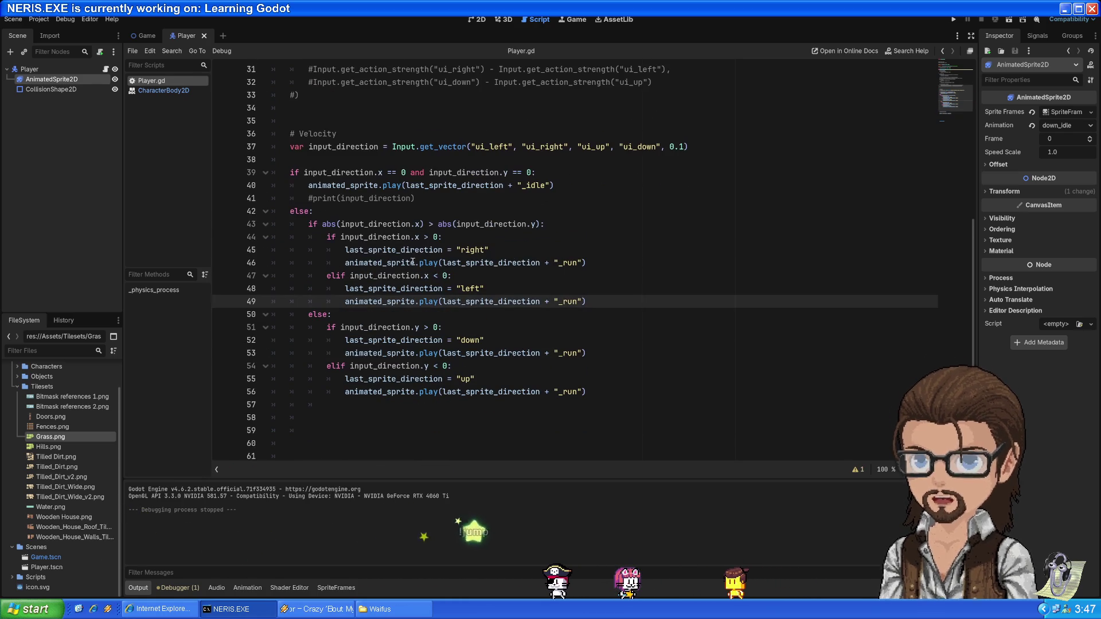
{"action": "left_click", "coordinate": [354, 224]}
{"action": "left_click_drag", "start_coordinate": [395, 222], "coordinate": [535, 224]}
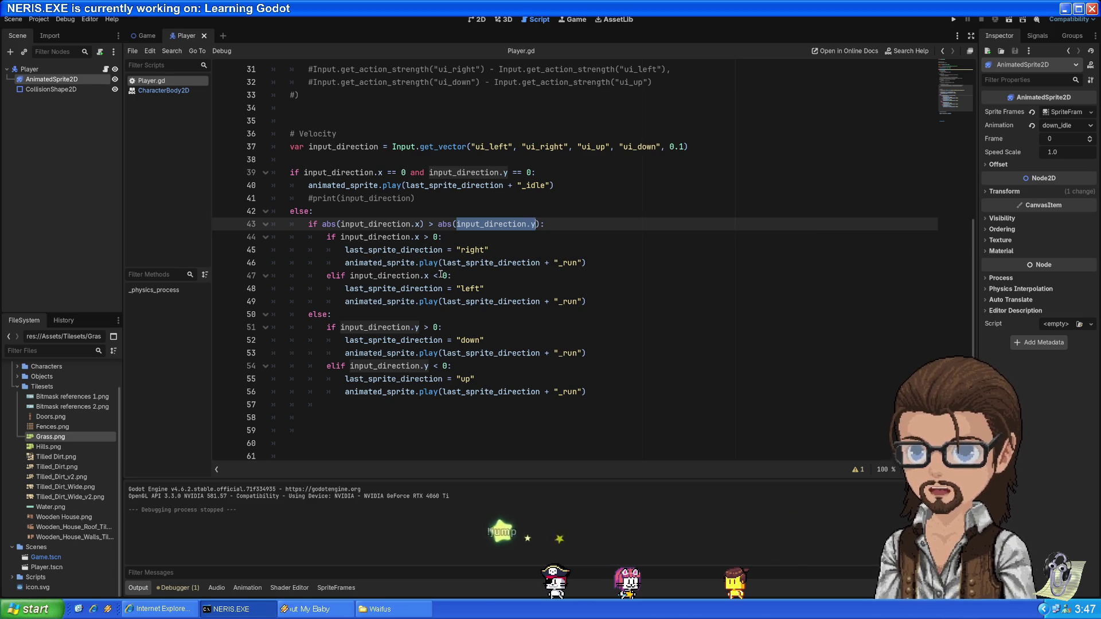
{"action": "left_click", "coordinate": [363, 243]}
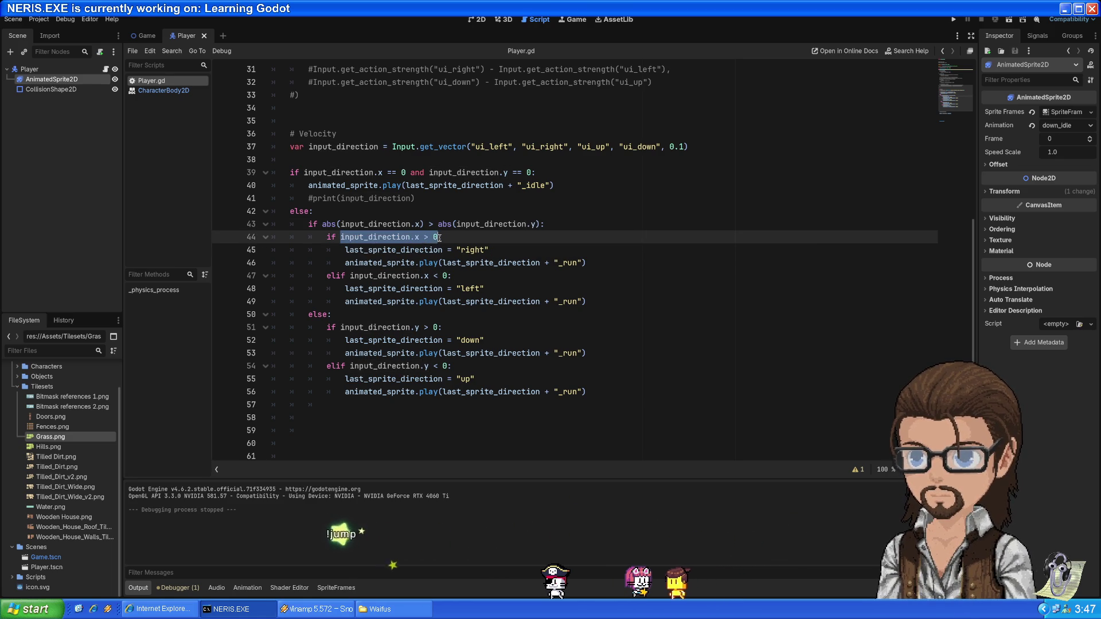
{"action": "left_click", "coordinate": [369, 249]}
{"action": "mouse_move", "coordinate": [341, 237]}
{"action": "left_mouse_down"}
{"action": "mouse_move", "coordinate": [412, 237]}
{"action": "mouse_move", "coordinate": [466, 253]}
{"action": "left_mouse_up"}
{"action": "double_click", "coordinate": [468, 250]}
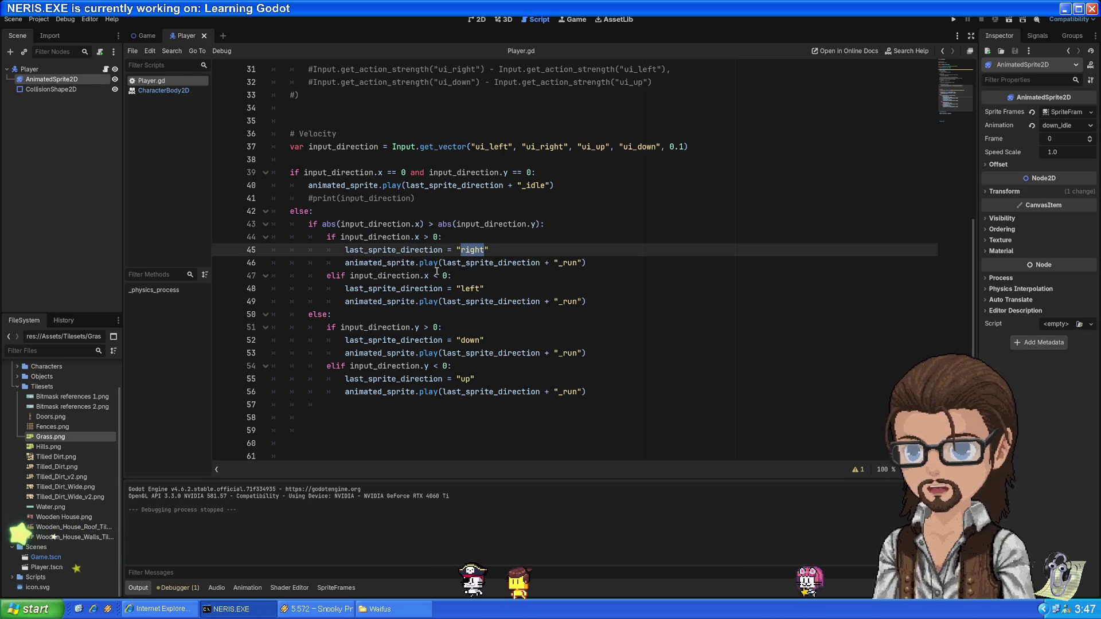
Review the left branch, the else line and the up/down branch lines
{"action": "double_click", "coordinate": [471, 288]}
{"action": "left_click", "coordinate": [397, 301]}
{"action": "scroll", "coordinate": [397, 288], "scroll_direction": "down", "scroll_amount": 2}
{"action": "scroll", "coordinate": [397, 288], "scroll_direction": "up", "scroll_amount": 2}
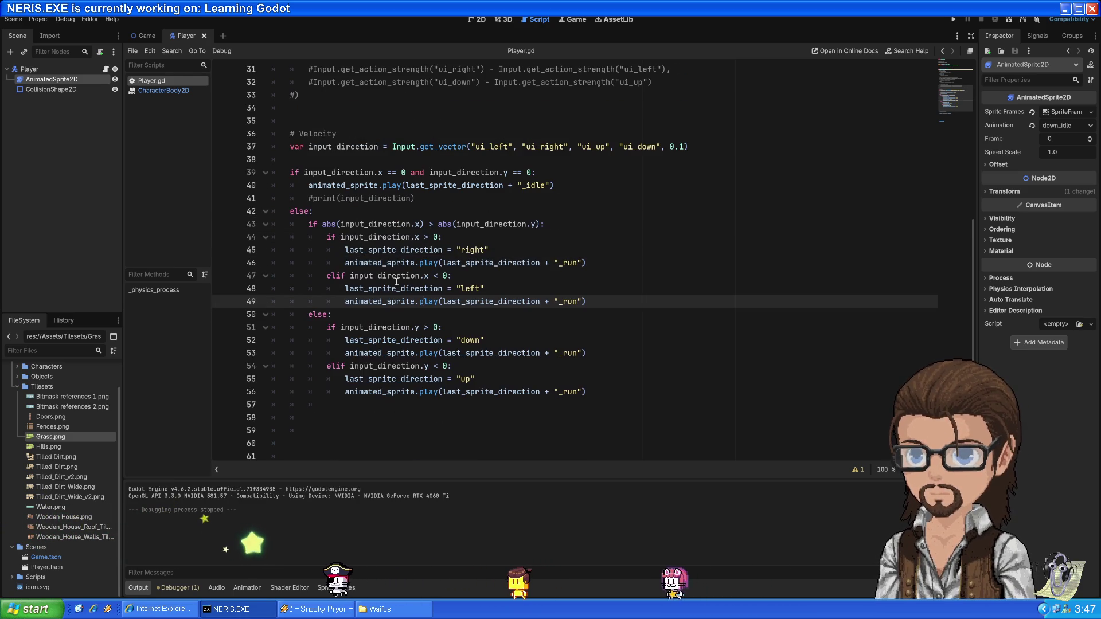
{"action": "left_click", "coordinate": [317, 314]}
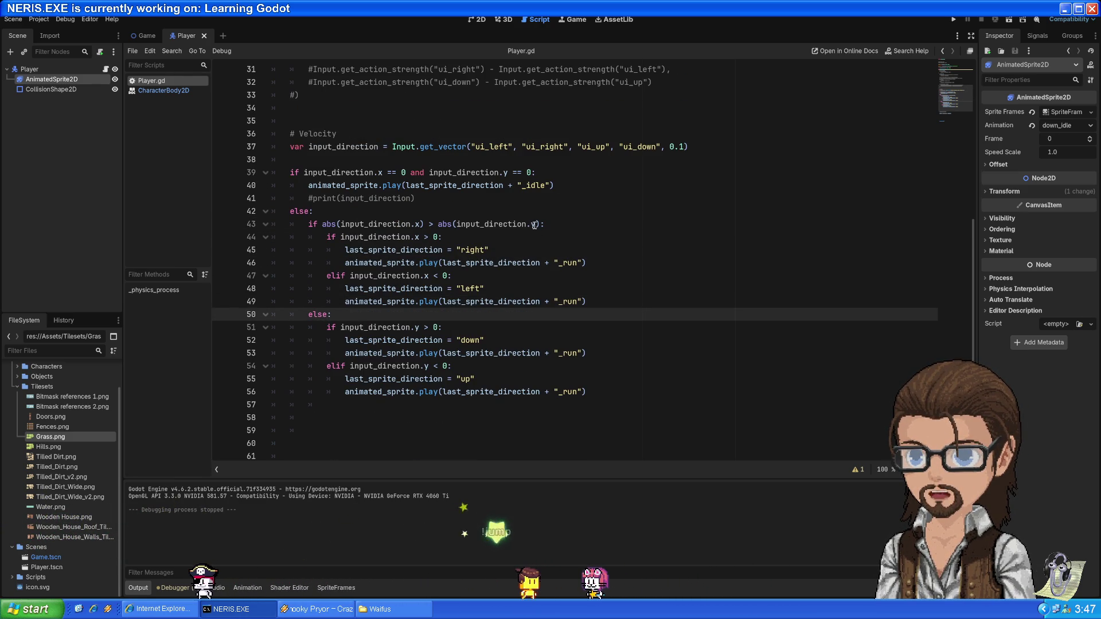
{"action": "left_click_drag", "start_coordinate": [533, 228], "coordinate": [418, 224]}
{"action": "mouse_move", "coordinate": [383, 327]}
{"action": "left_mouse_down"}
{"action": "mouse_move", "coordinate": [442, 353]}
{"action": "mouse_move", "coordinate": [458, 404]}
{"action": "left_mouse_up"}
{"action": "left_click", "coordinate": [476, 417]}
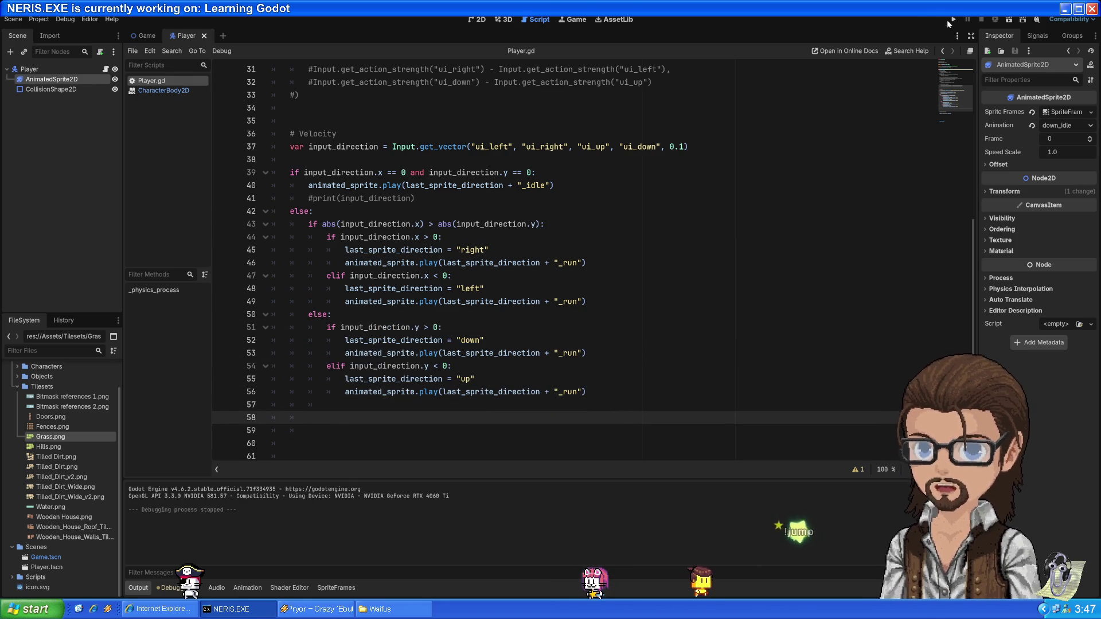
{"action": "left_click", "coordinate": [951, 20]}
{"action": "key", "text": "Up"}
{"action": "key", "text": "Left"}
{"action": "key", "text": "Right"}
{"action": "key", "text": "Down"}
{"action": "key", "text": "Right"}
{"action": "key", "text": "Up"}
{"action": "key", "text": "Left"}
{"action": "key", "text": "Down"}
{"action": "key", "text": "Up"}
{"action": "key", "text": "Right"}
{"action": "key", "text": "Down"}
{"action": "key", "text": "Up"}
{"action": "key", "text": "Left"}
{"action": "key", "text": "Down"}
{"action": "key", "text": "Right"}
{"action": "key", "text": "Up"}
{"action": "key", "text": "Left"}
{"action": "key", "text": "Right"}
{"action": "key", "text": "Down"}
{"action": "key", "text": "Left"}
{"action": "key", "text": "Right"}
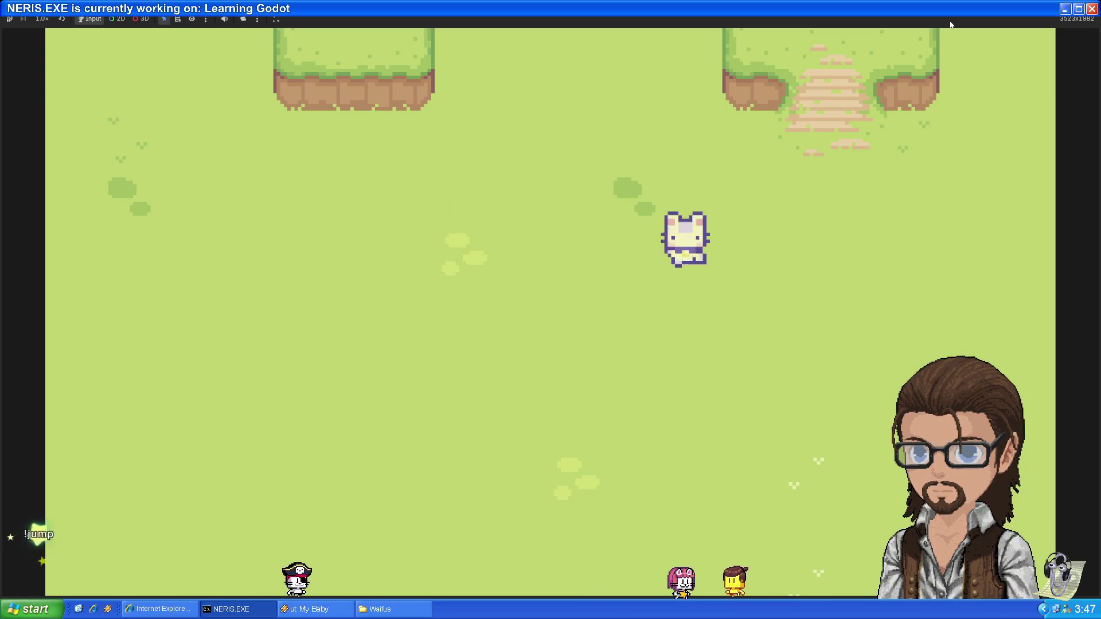
{"action": "key", "text": "Up"}
{"action": "key", "text": "Left"}
{"action": "key", "text": "Left"}
{"action": "key", "text": "Right"}
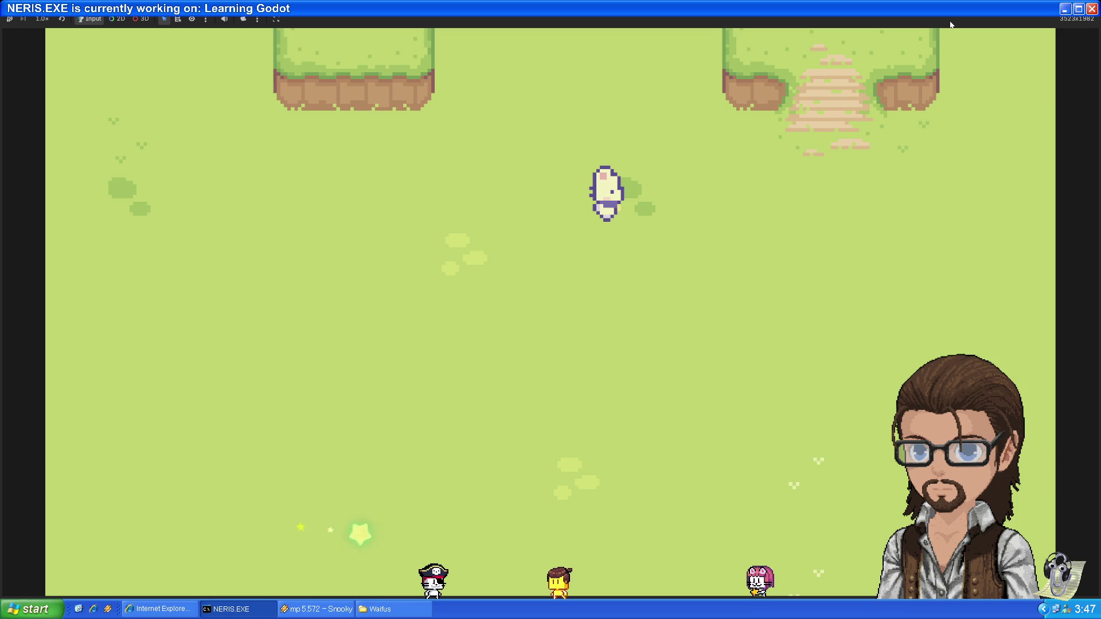
{"action": "key", "text": "Left"}
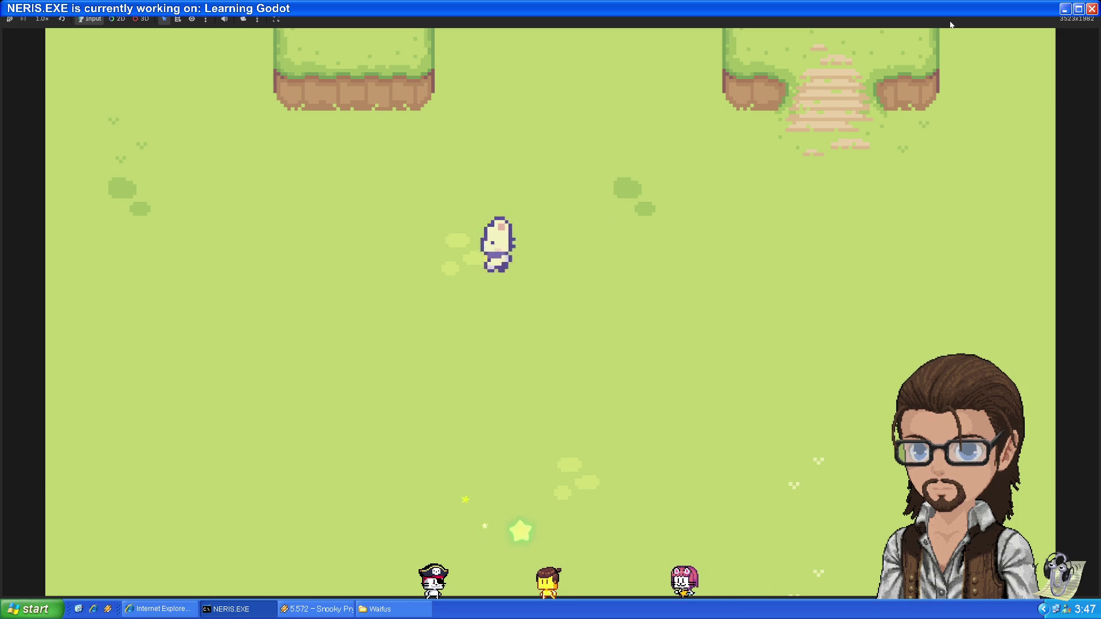
{"action": "key", "text": "Up"}
{"action": "key", "text": "Down"}
{"action": "key", "text": "Right"}
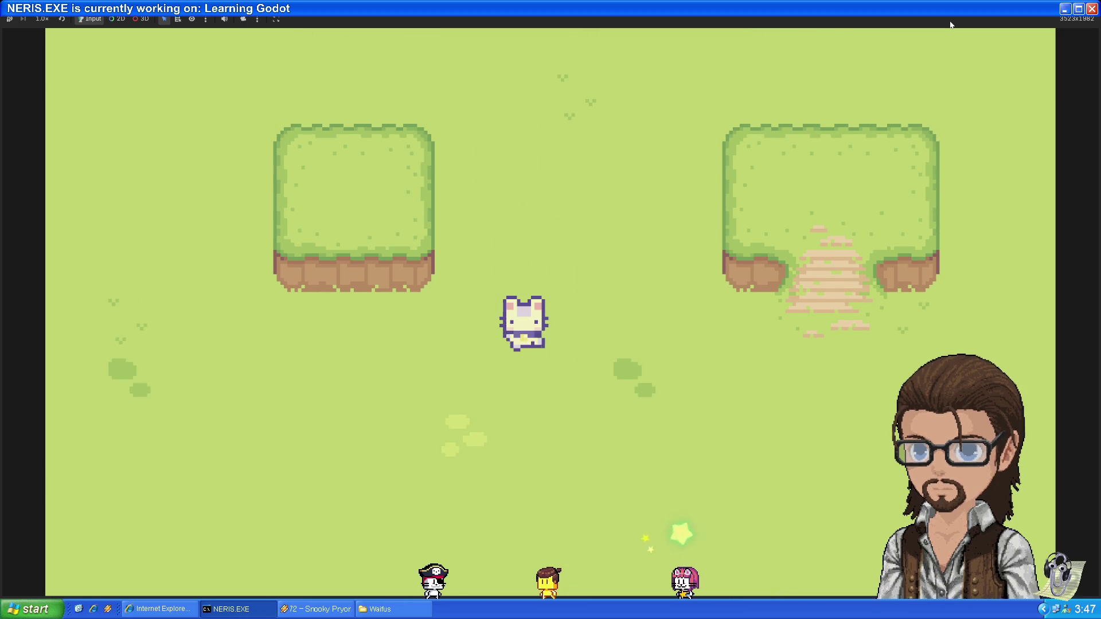
{"action": "key", "text": "Up"}
{"action": "key", "text": "Left"}
{"action": "key", "text": "Right"}
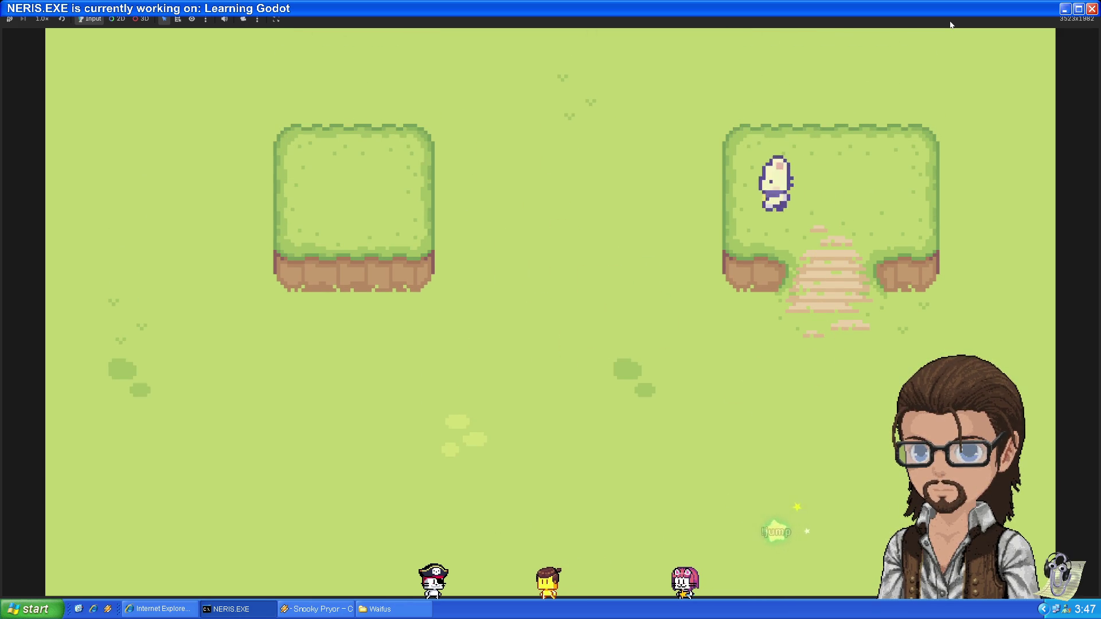
{"action": "key", "text": "Down"}
{"action": "key", "text": "Left"}
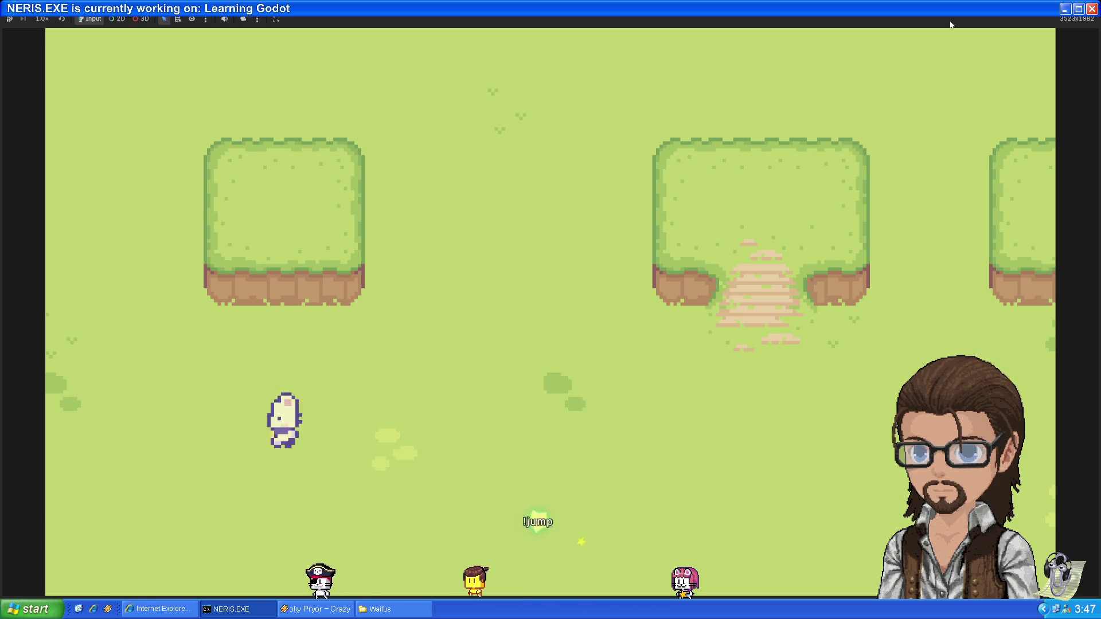
{"action": "key", "text": "Down"}
{"action": "key", "text": "Right"}
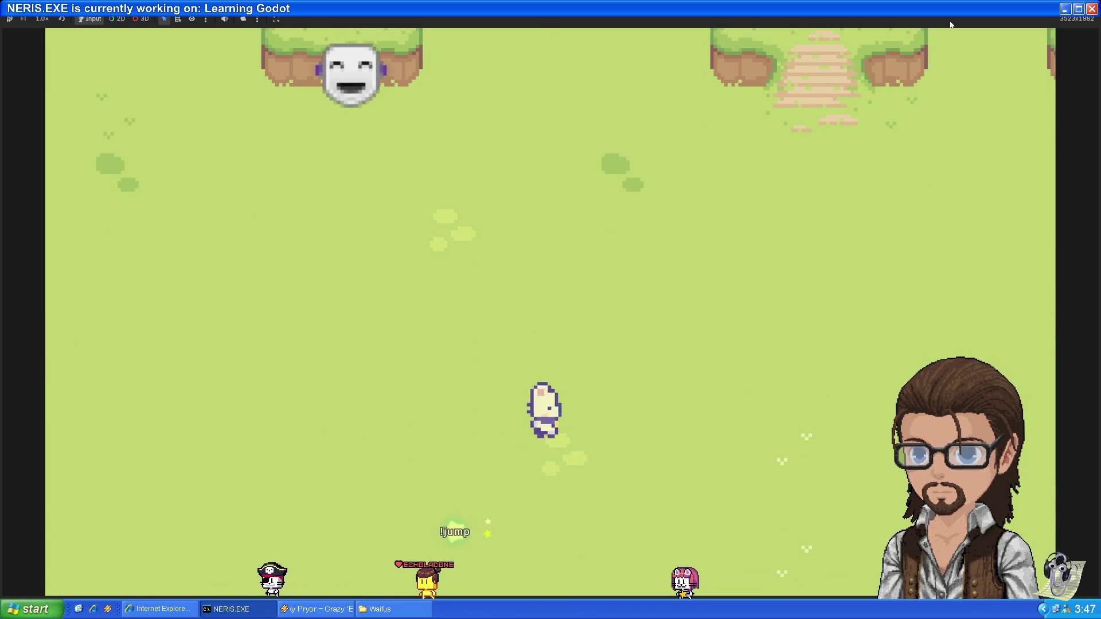
{"action": "key", "text": "Up"}
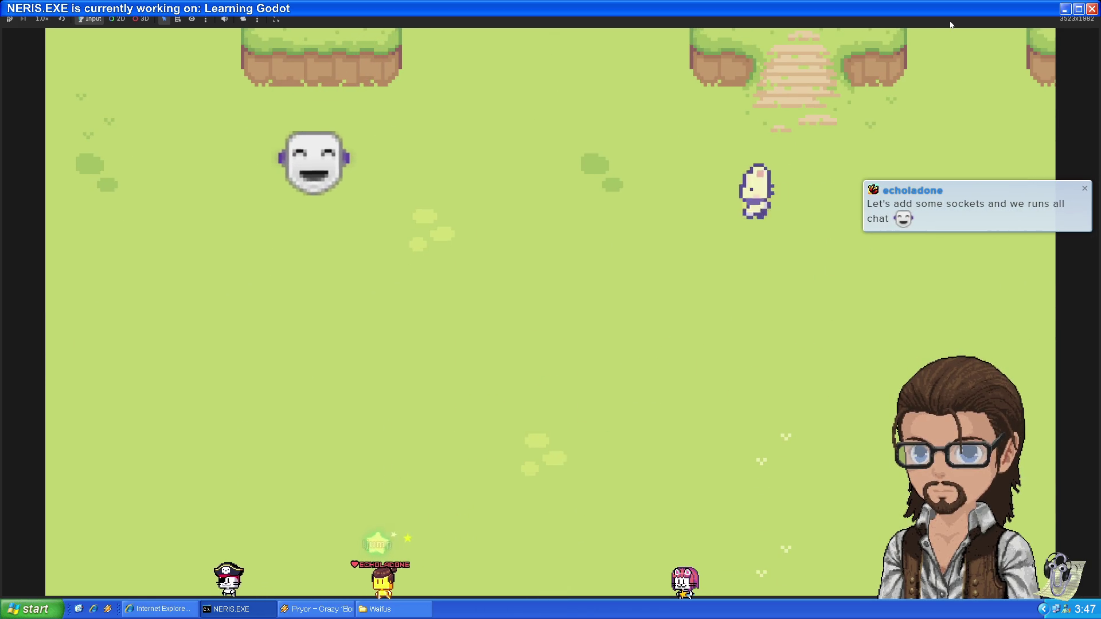
{"action": "key", "text": "Left"}
{"action": "key", "text": "Right"}
{"action": "key", "text": "Down"}
{"action": "key", "text": "Left"}
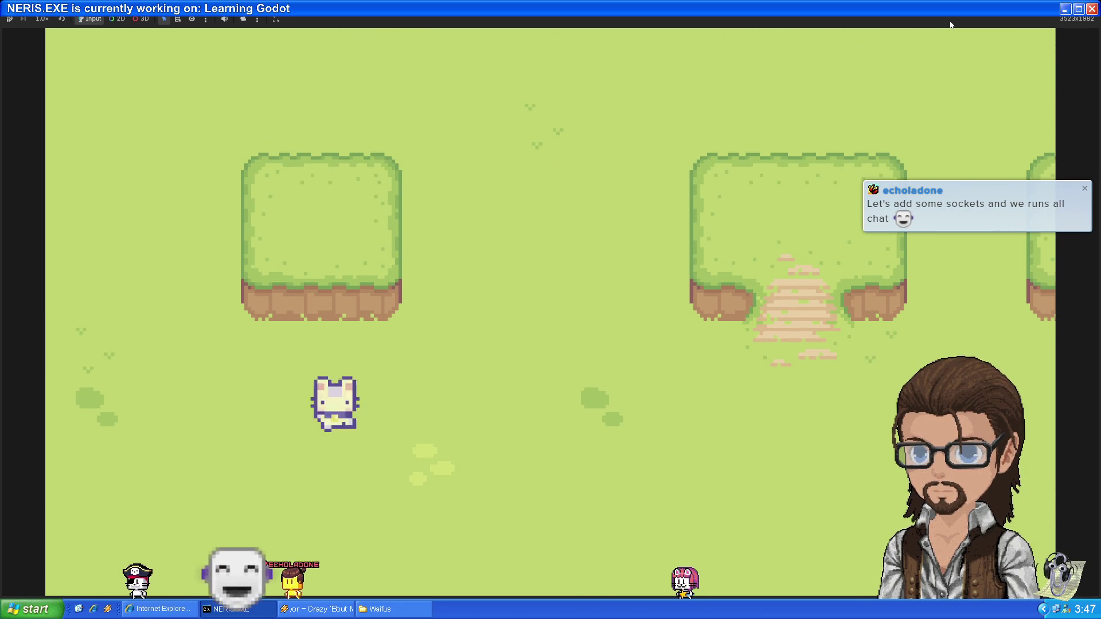
{"action": "key", "text": "Right"}
{"action": "key", "text": "Up"}
{"action": "key", "text": "Left"}
{"action": "key", "text": "Up"}
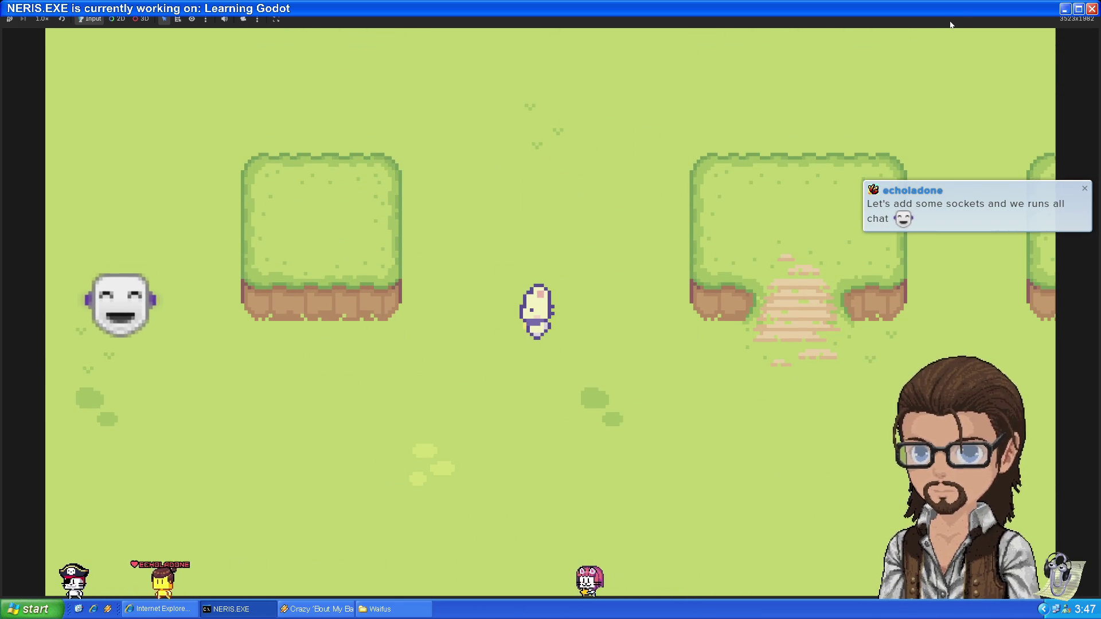
{"action": "key", "text": "F8"}
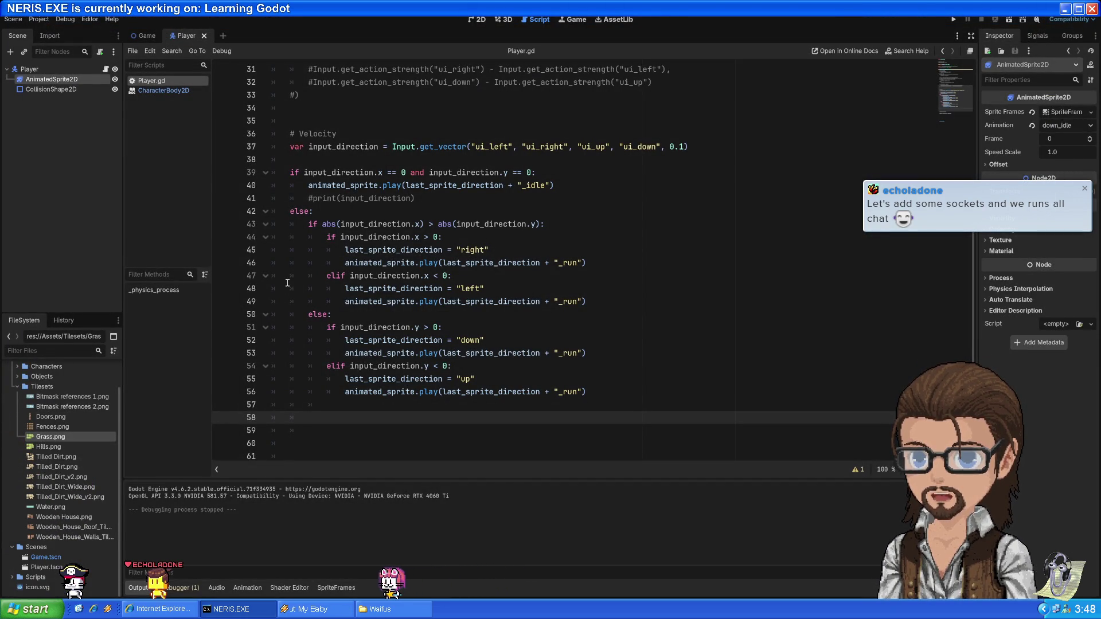
Delete the commented-out #print(input_direction) line
{"action": "key", "text": "Up"}
{"action": "key", "text": "Up"}
{"action": "key", "text": "Up"}
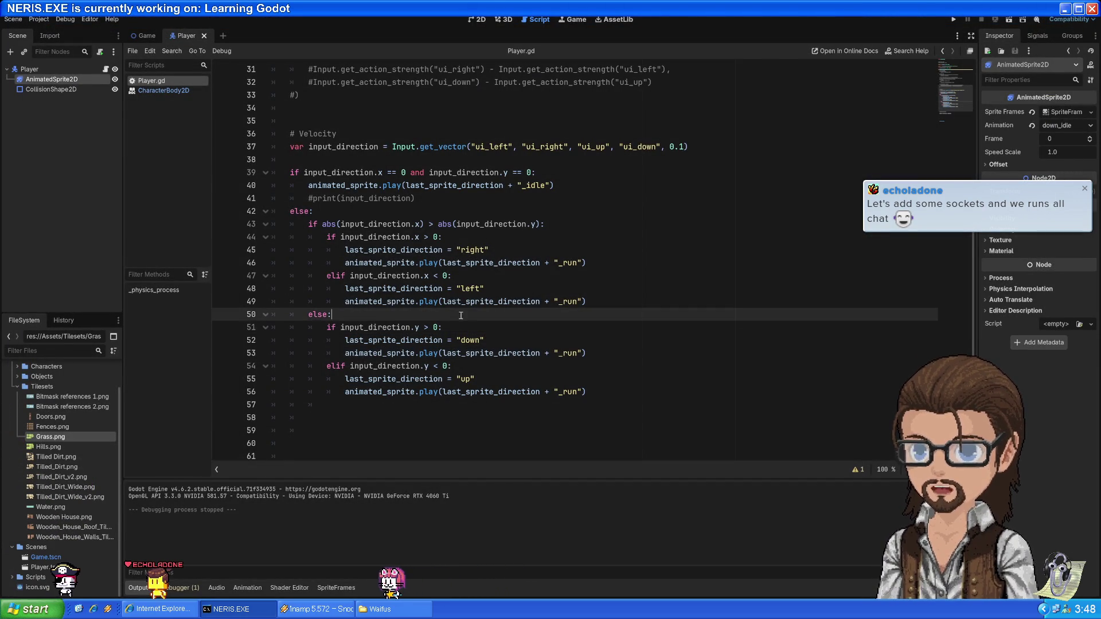
{"action": "scroll", "coordinate": [475, 319], "scroll_direction": "down", "scroll_amount": 2}
{"action": "scroll", "coordinate": [475, 319], "scroll_direction": "up", "scroll_amount": 3}
{"action": "left_click_drag", "start_coordinate": [445, 235], "coordinate": [576, 229]}
{"action": "key", "text": "BackSpace"}
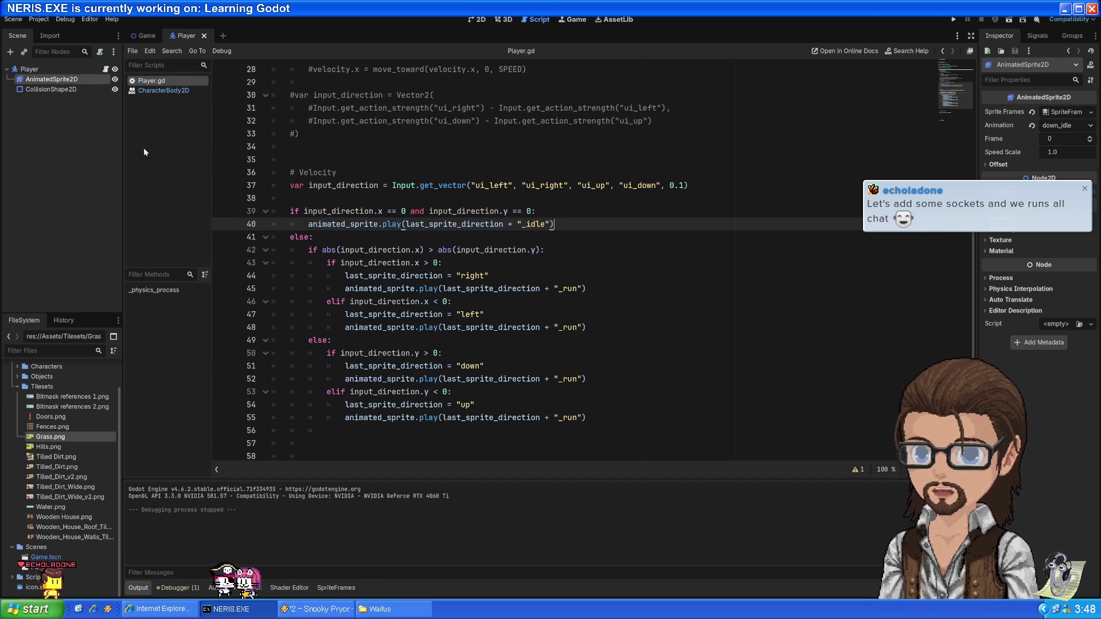
Remove the extra blank line 56 after the direction branches
{"action": "scroll", "coordinate": [264, 311], "scroll_direction": "down", "scroll_amount": 3}
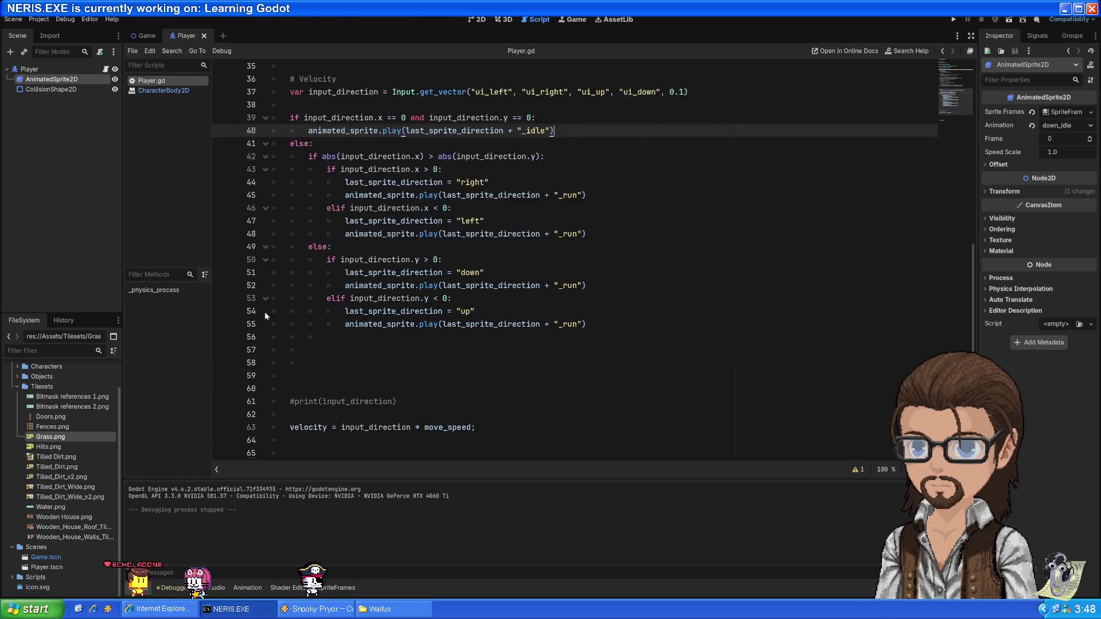
{"action": "left_click", "coordinate": [363, 325]}
{"action": "left_click", "coordinate": [344, 317]}
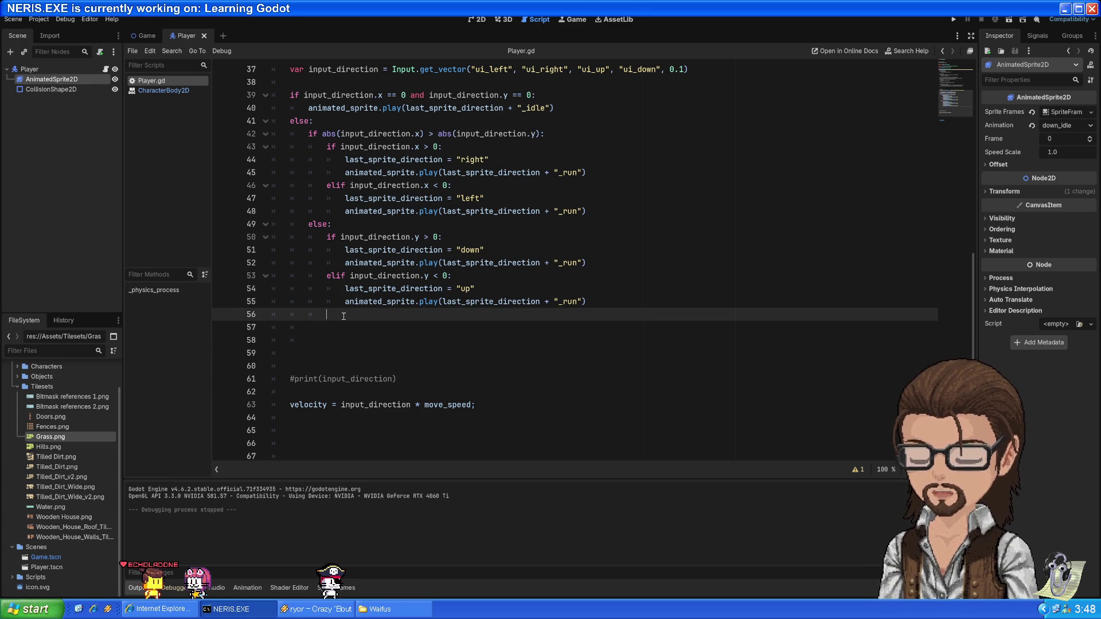
{"action": "key", "text": "BackSpace"}
{"action": "key", "text": "BackSpace"}
{"action": "key", "text": "BackSpace"}
{"action": "left_click", "coordinate": [534, 312]}
Show the Animation editor in the bottom panel
{"action": "scroll", "coordinate": [496, 288], "scroll_direction": "up", "scroll_amount": 3}
{"action": "scroll", "coordinate": [496, 289], "scroll_direction": "down", "scroll_amount": 2}
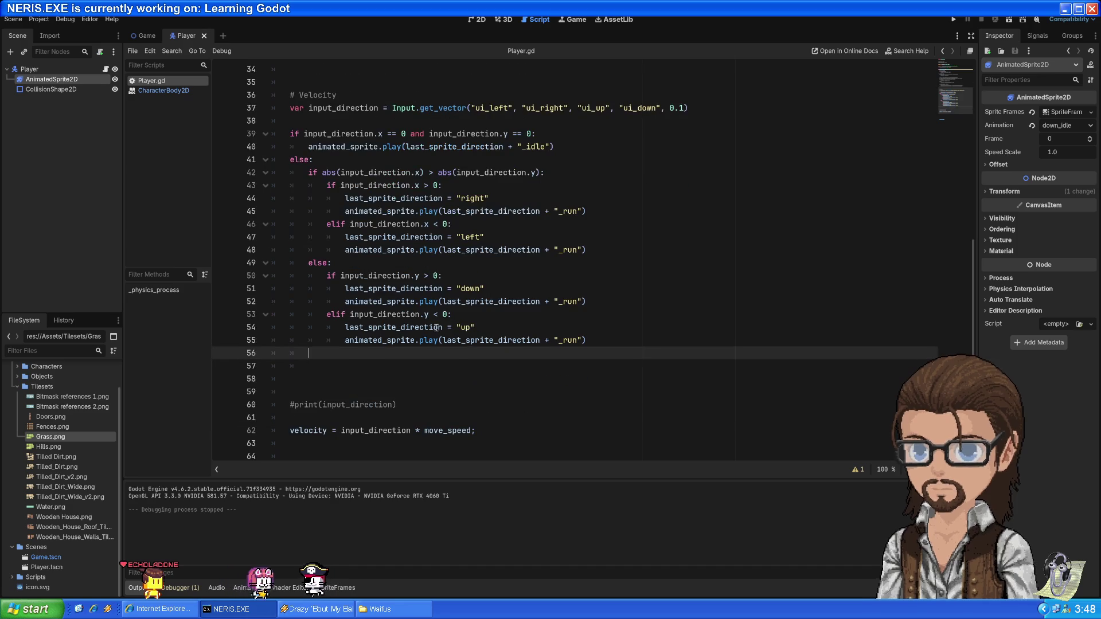
{"action": "mouse_move", "coordinate": [403, 325]}
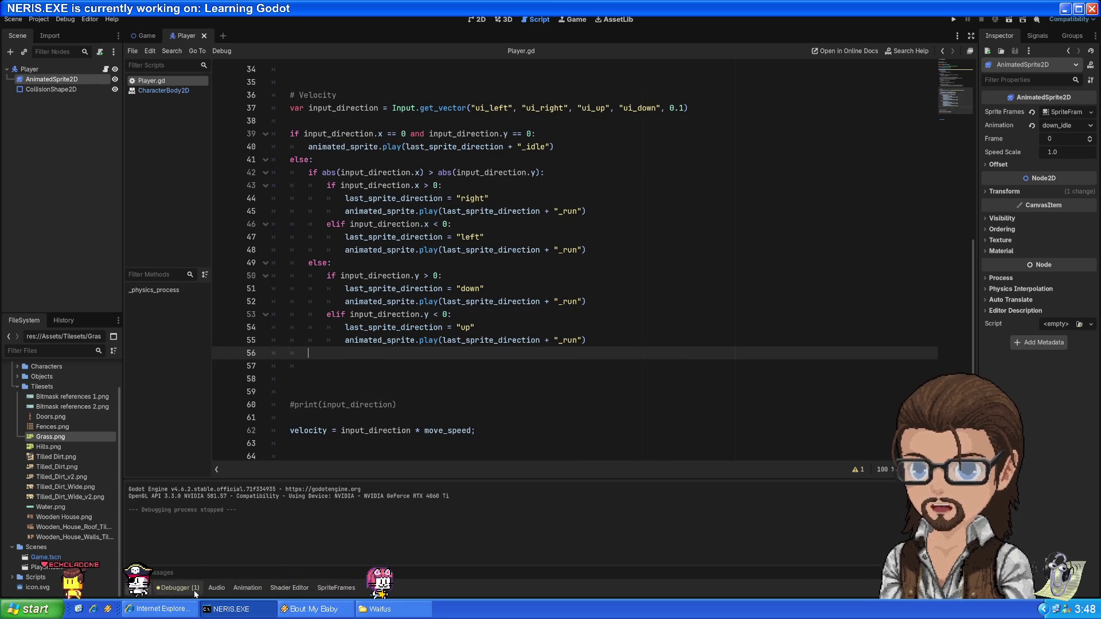
{"action": "left_click", "coordinate": [236, 589]}
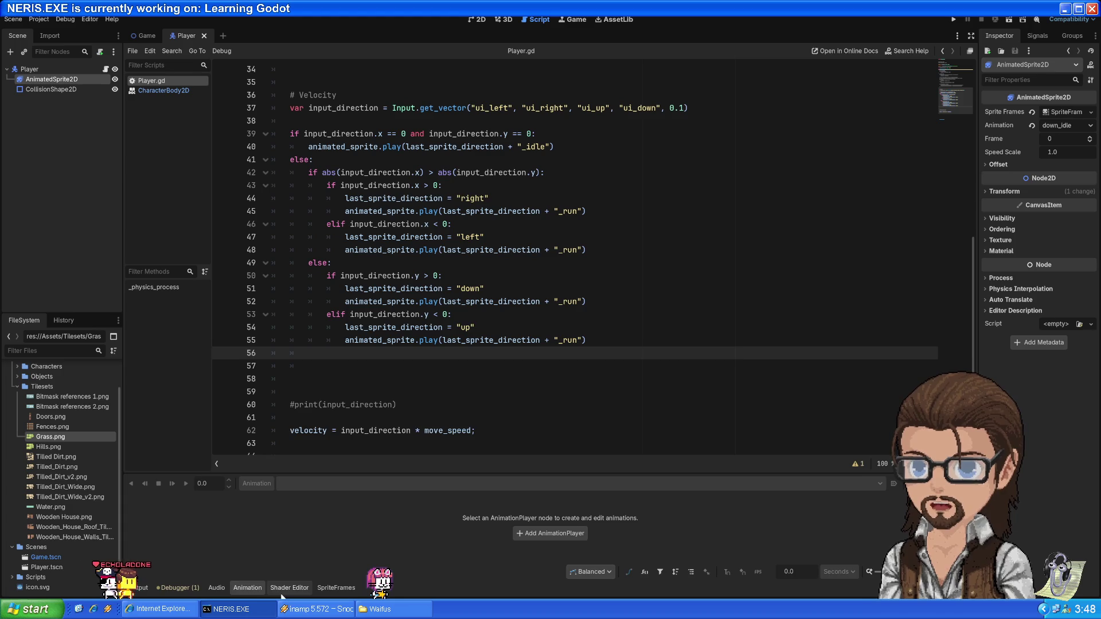
Preview down_run in SpriteFrames, then select AnimatedSprite2D in the Player scene's 2D view
{"action": "left_click", "coordinate": [330, 593]}
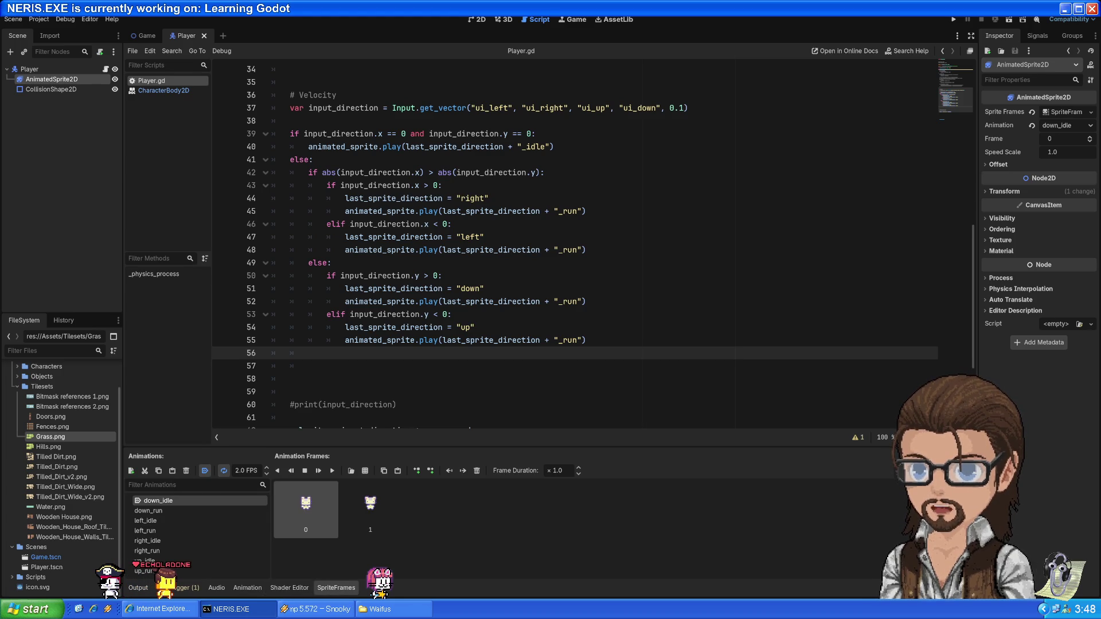
{"action": "left_click", "coordinate": [185, 508]}
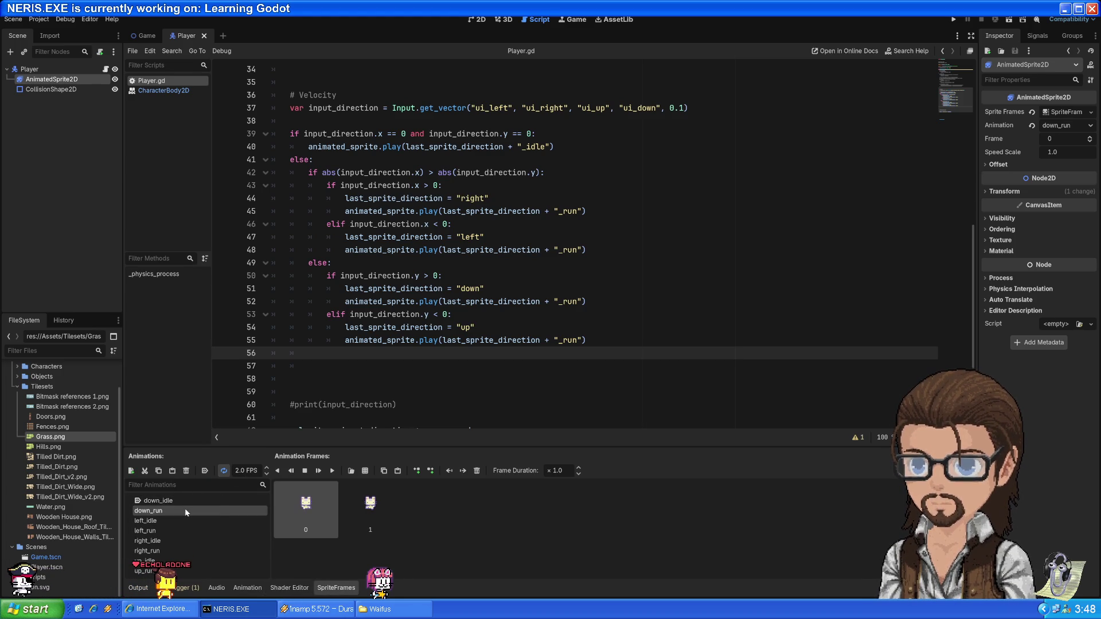
{"action": "left_click", "coordinate": [315, 473]}
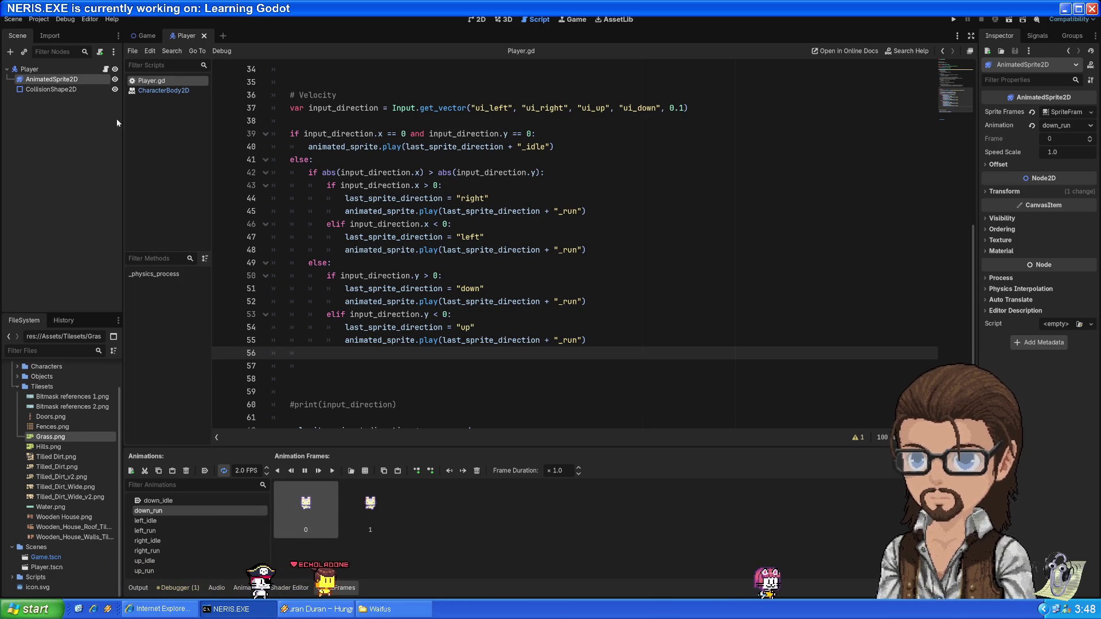
{"action": "left_click", "coordinate": [39, 70]}
{"action": "left_click", "coordinate": [480, 21]}
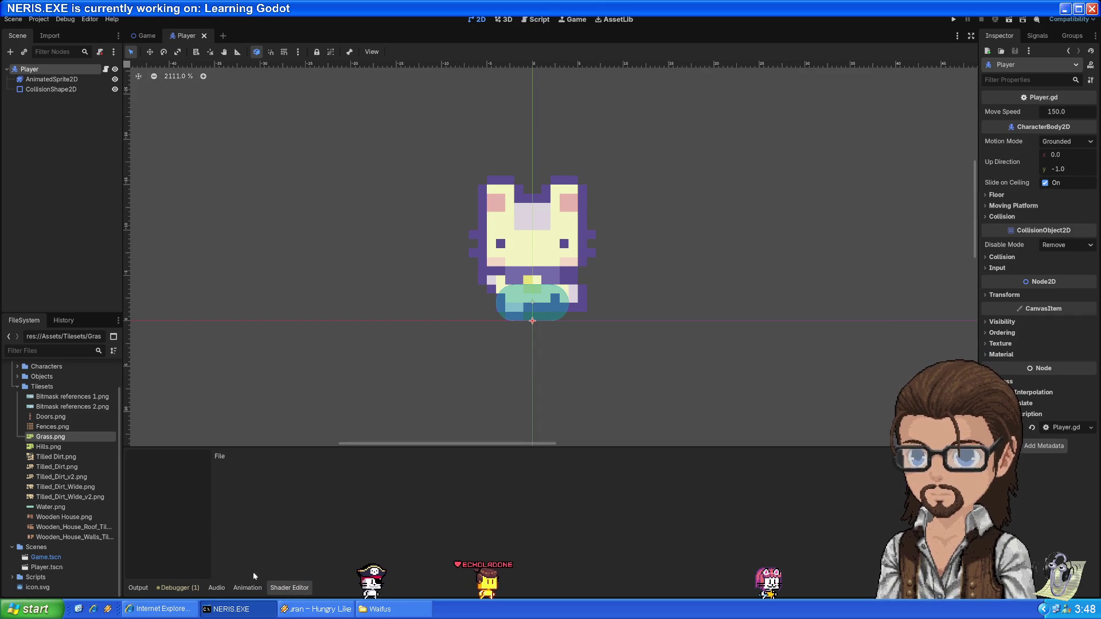
{"action": "left_click", "coordinate": [48, 81]}
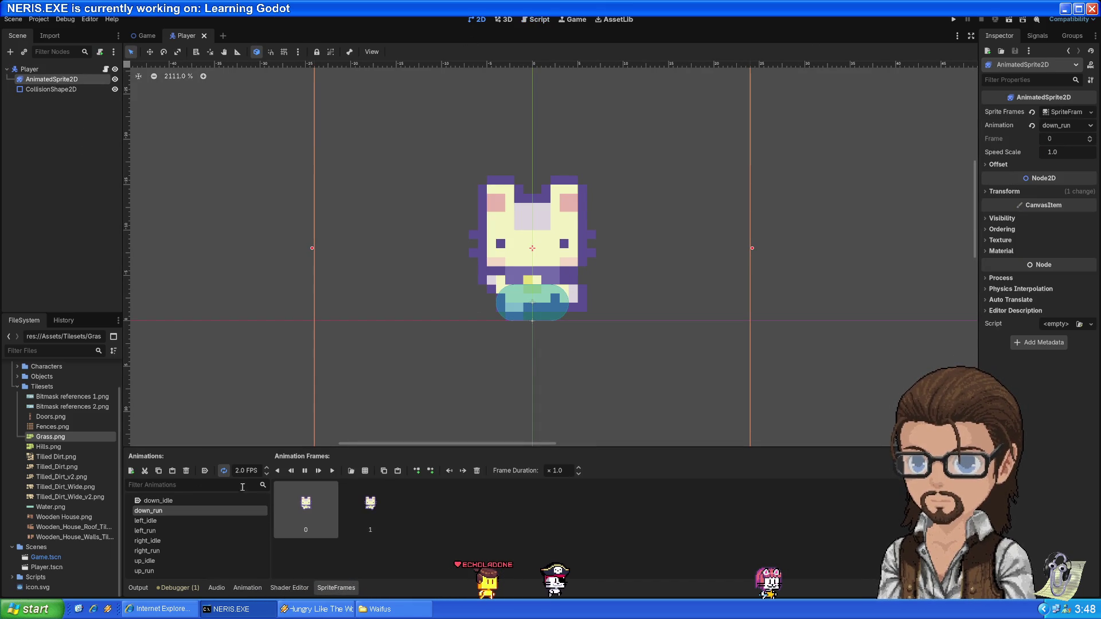
Set the down_run, left_run, right_run and up_run animations to 10 FPS and run the project
{"action": "double_click", "coordinate": [237, 470]}
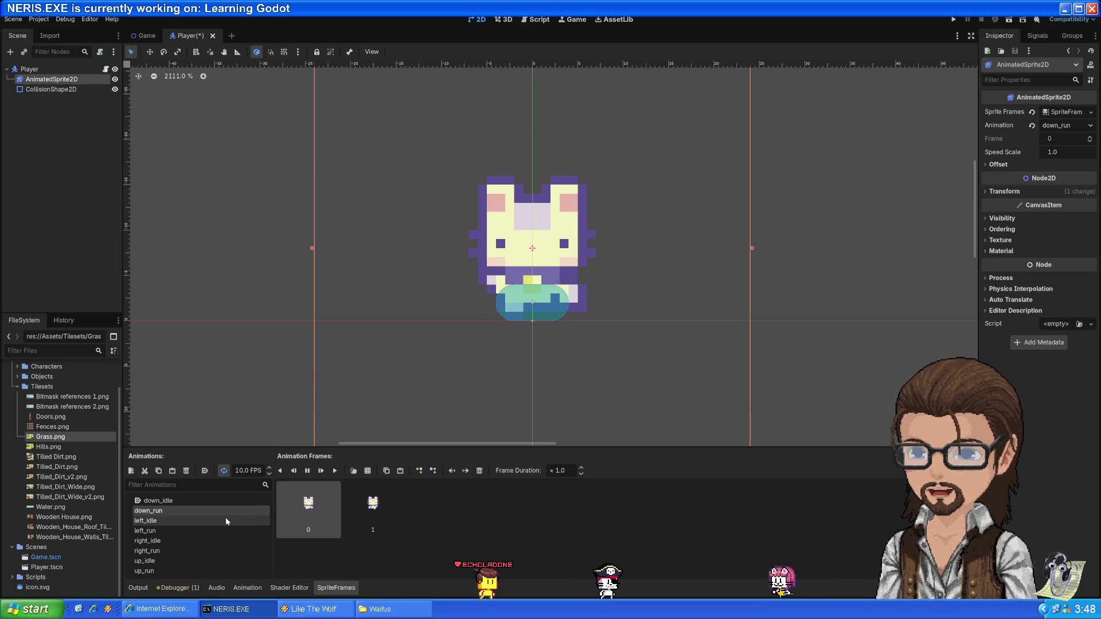
{"action": "left_click", "coordinate": [164, 532]}
{"action": "type", "text": "10"}
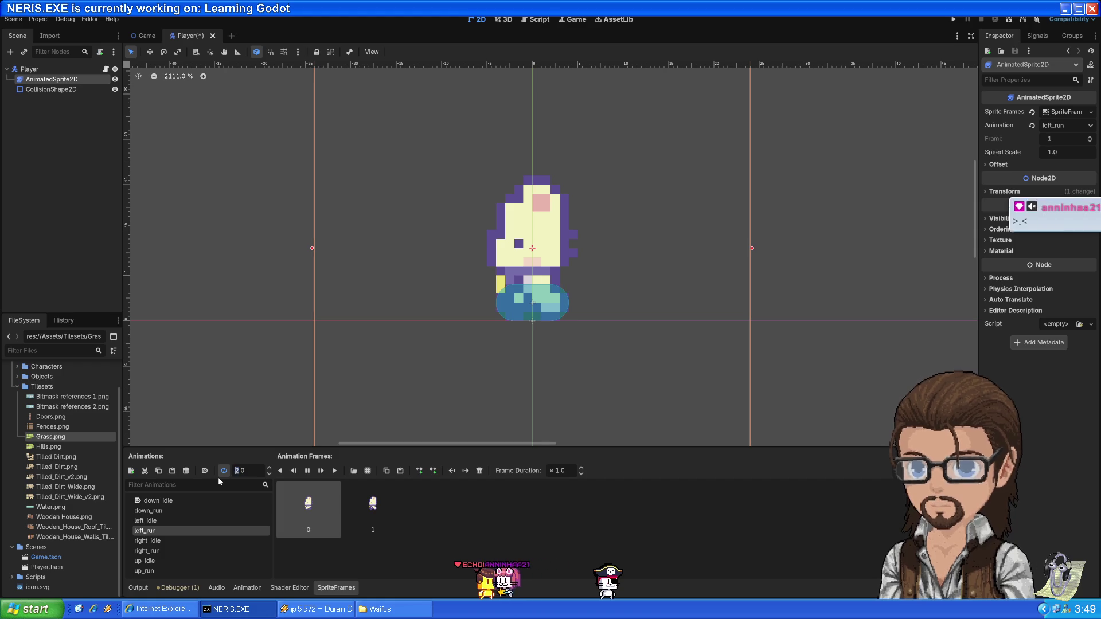
{"action": "left_click", "coordinate": [169, 550]}
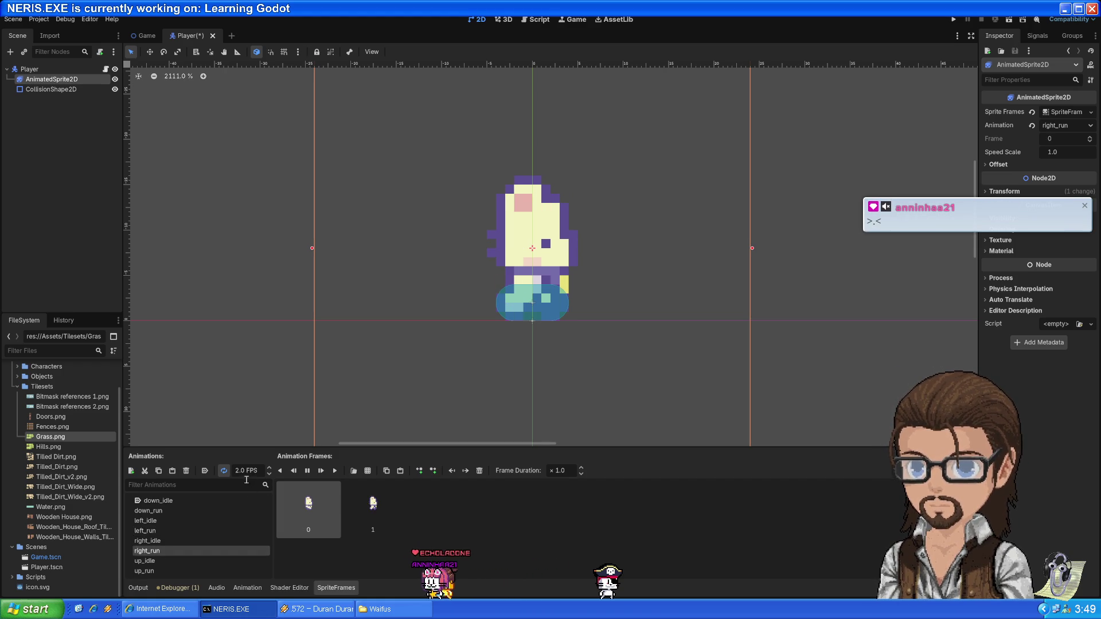
{"action": "type", "text": "10"}
{"action": "key", "text": "Return"}
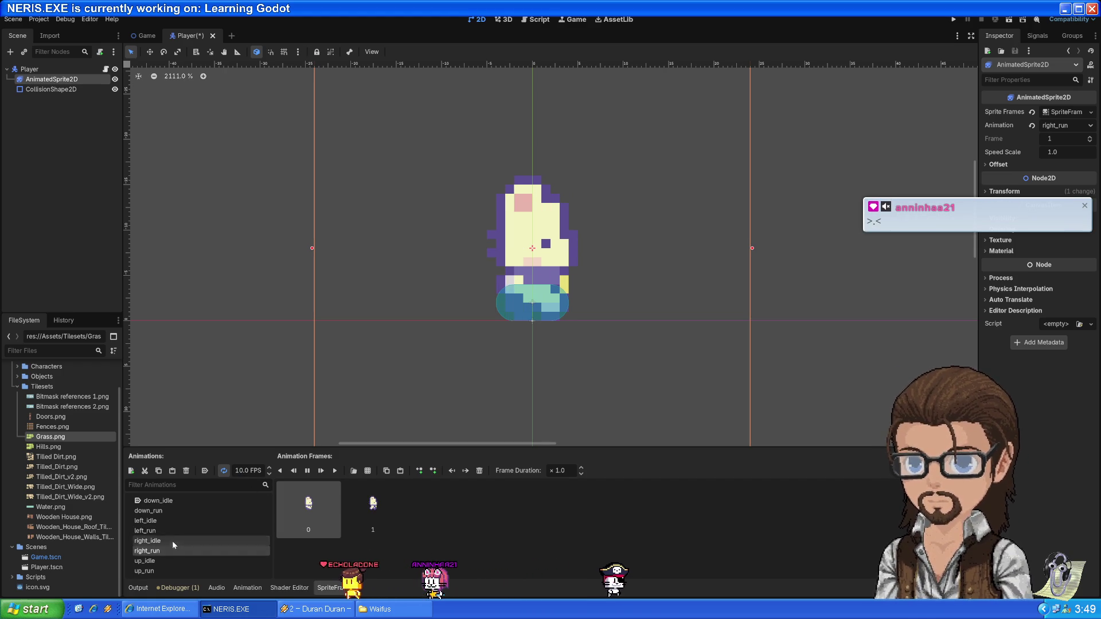
{"action": "left_click", "coordinate": [161, 570]}
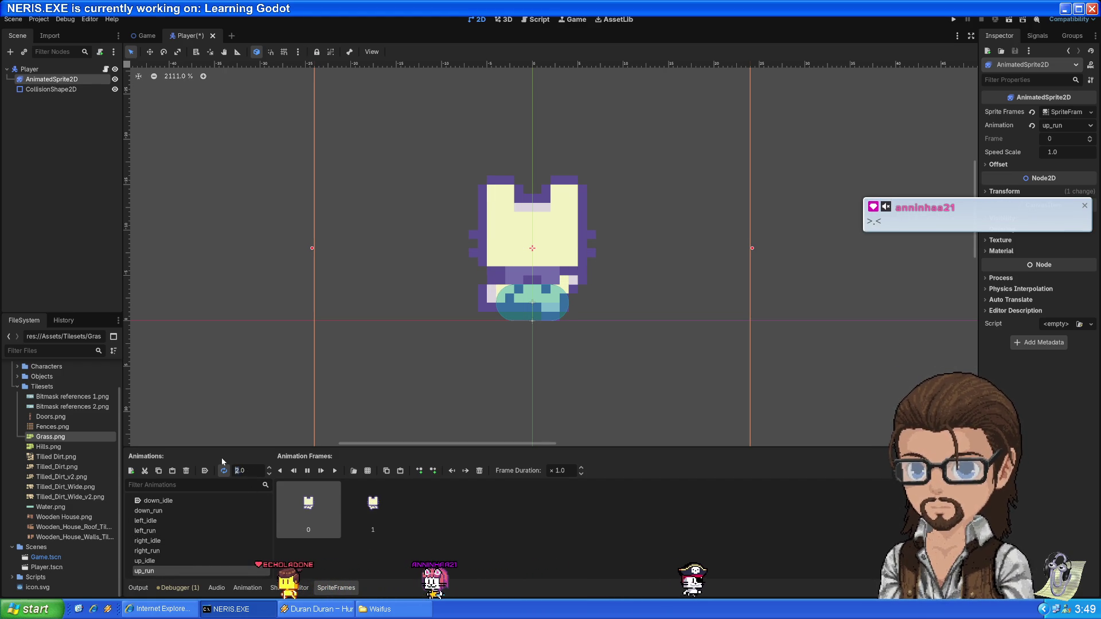
{"action": "left_click", "coordinate": [953, 19]}
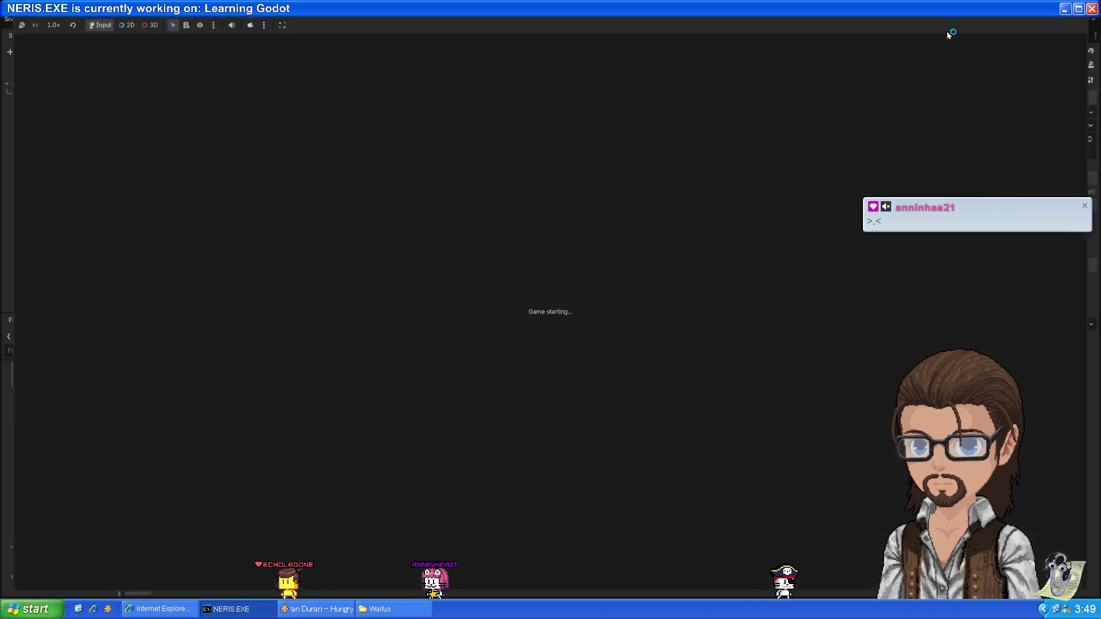
Walk the character in every direction with the arrow keys, then stop the game with F8
{"action": "key", "text": "Left"}
{"action": "key", "text": "Up"}
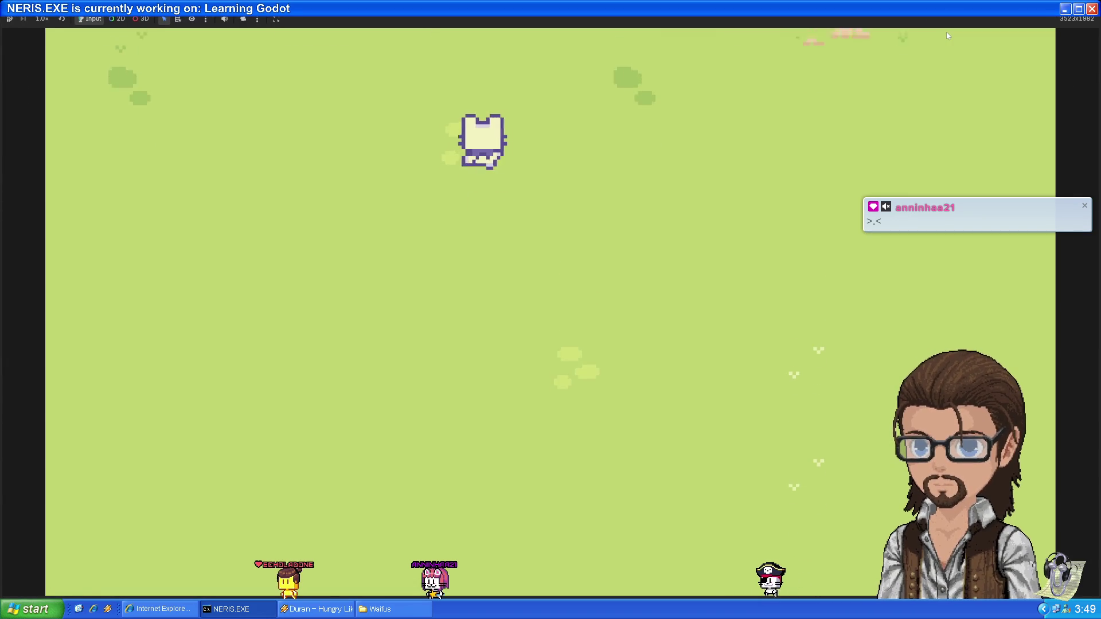
{"action": "key", "text": "Up"}
{"action": "key", "text": "Down"}
{"action": "key", "text": "Left"}
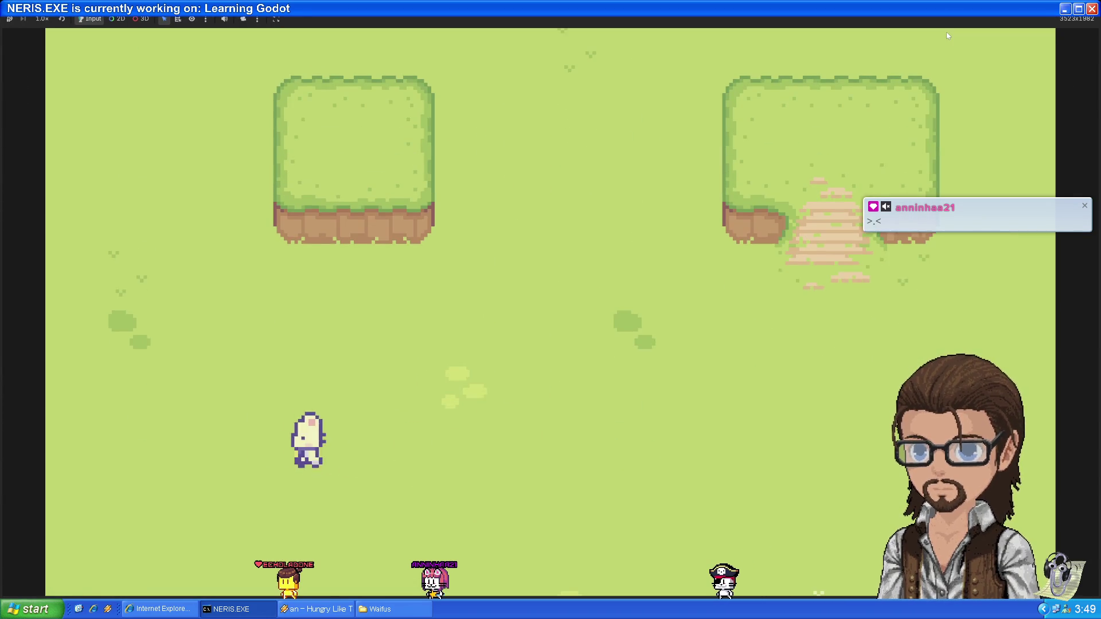
{"action": "key", "text": "Left"}
{"action": "key", "text": "Right"}
{"action": "key", "text": "Up"}
{"action": "key", "text": "Down"}
{"action": "key", "text": "Left"}
{"action": "key", "text": "Up"}
{"action": "key", "text": "Down"}
{"action": "key", "text": "Up"}
{"action": "key", "text": "Left"}
{"action": "key", "text": "Down"}
{"action": "key", "text": "Right"}
{"action": "key", "text": "Up"}
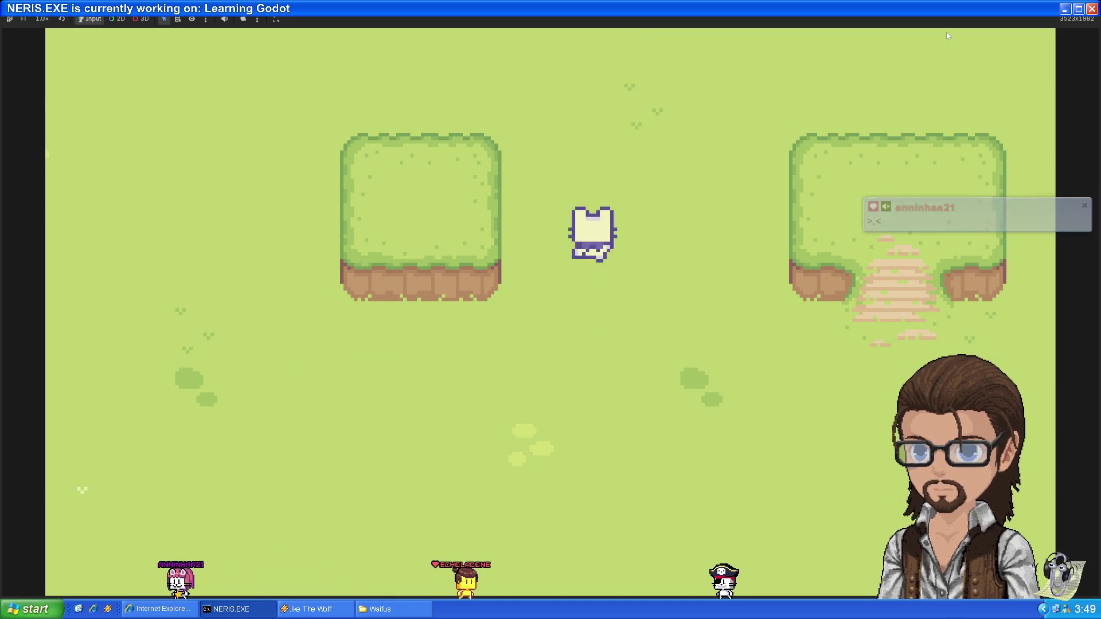
{"action": "key", "text": "Up"}
{"action": "key", "text": "Down"}
{"action": "key", "text": "Left"}
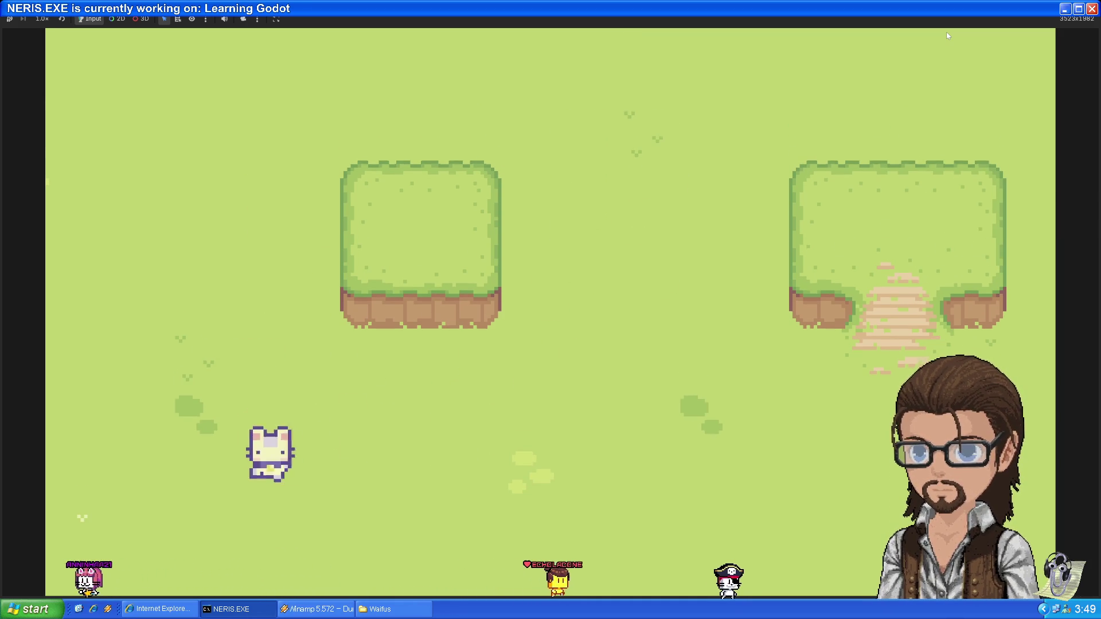
{"action": "key", "text": "Right"}
{"action": "key", "text": "Up"}
{"action": "key", "text": "Down"}
{"action": "key", "text": "Right"}
{"action": "key", "text": "Left"}
{"action": "key", "text": "Down"}
{"action": "key", "text": "Left"}
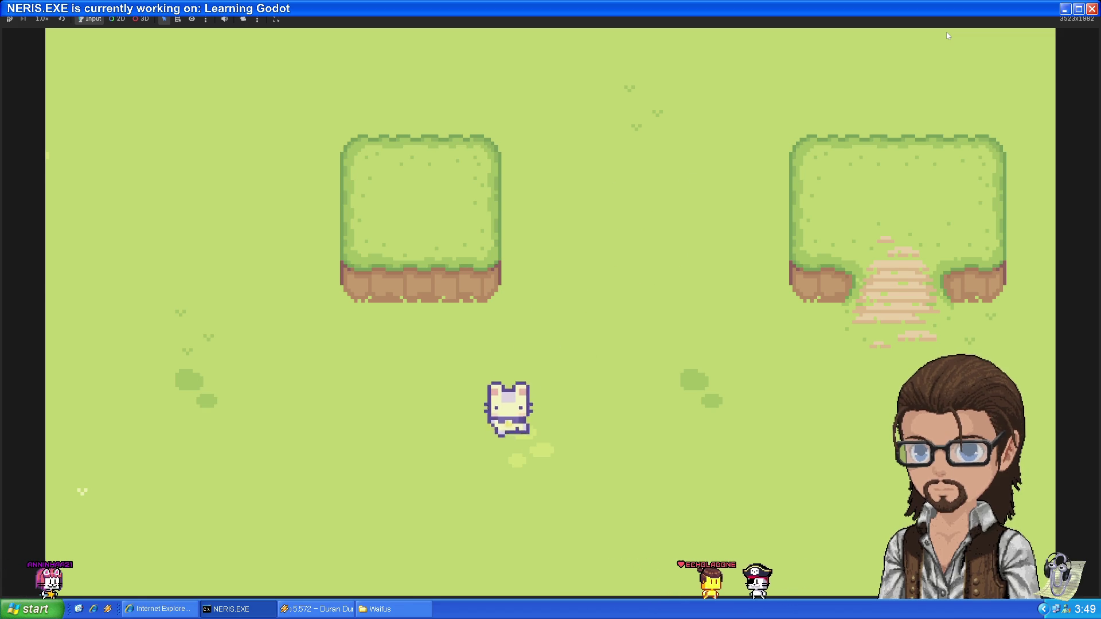
{"action": "key", "text": "Right"}
{"action": "key", "text": "Up"}
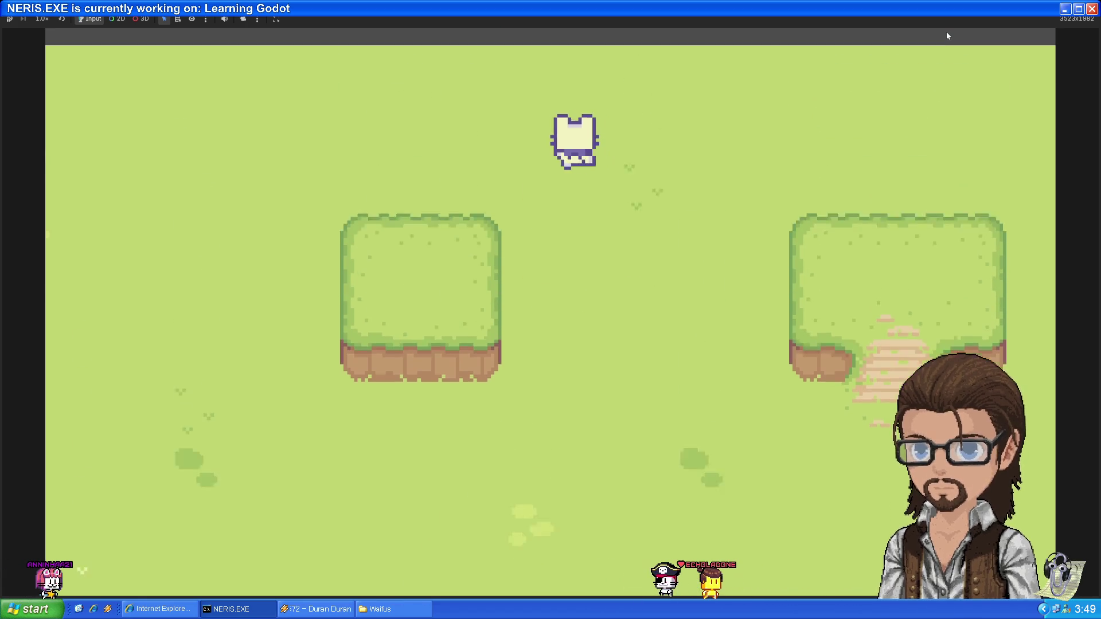
{"action": "key", "text": "Down"}
{"action": "key", "text": "Left"}
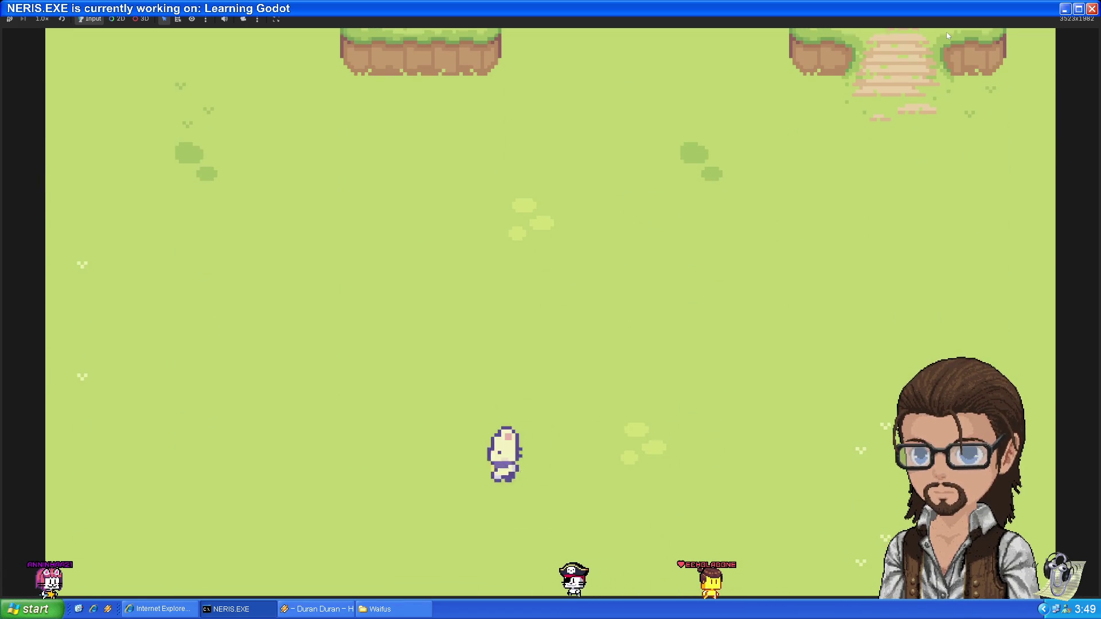
{"action": "key", "text": "Up"}
{"action": "key", "text": "Right"}
{"action": "key", "text": "Down"}
{"action": "key", "text": "Left"}
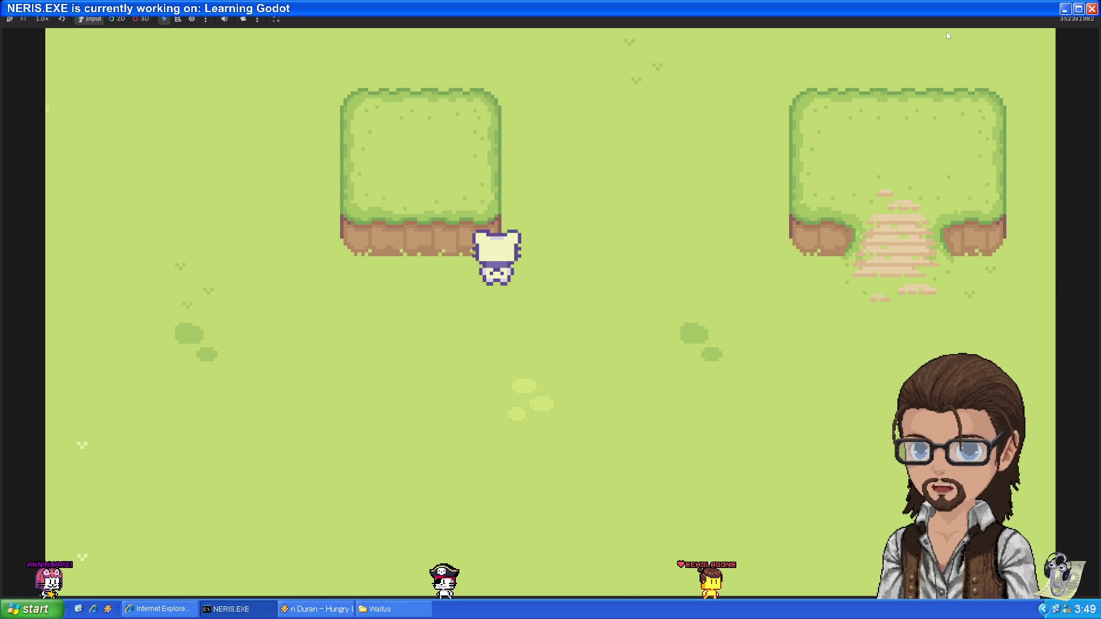
{"action": "key", "text": "F8"}
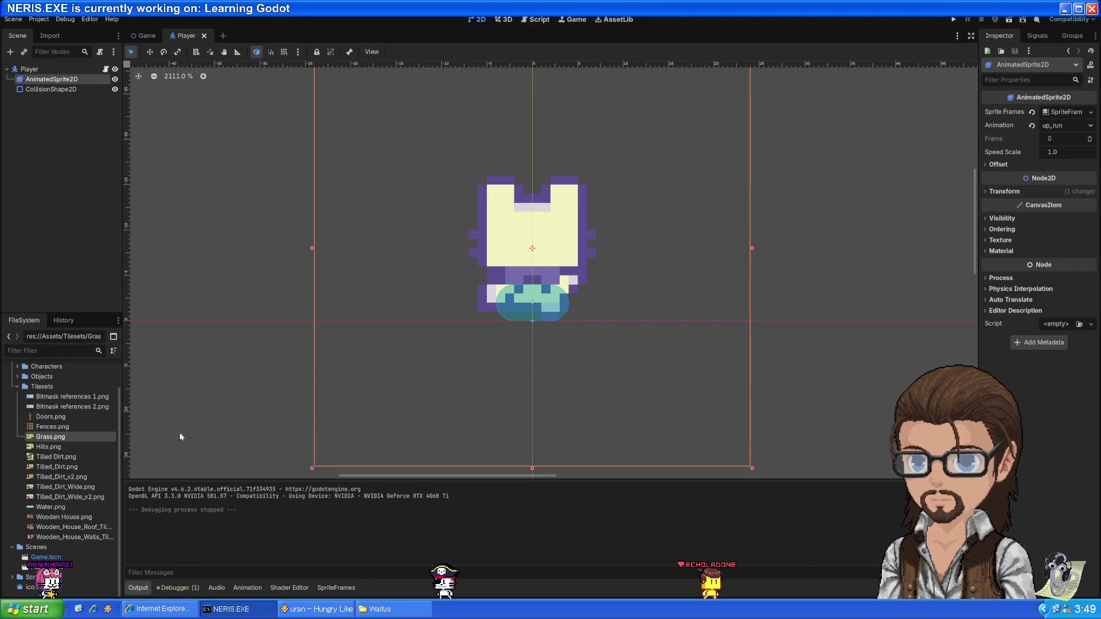
Set the up_run animation's speed to 20 FPS in SpriteFrames
{"action": "left_click", "coordinate": [328, 589]}
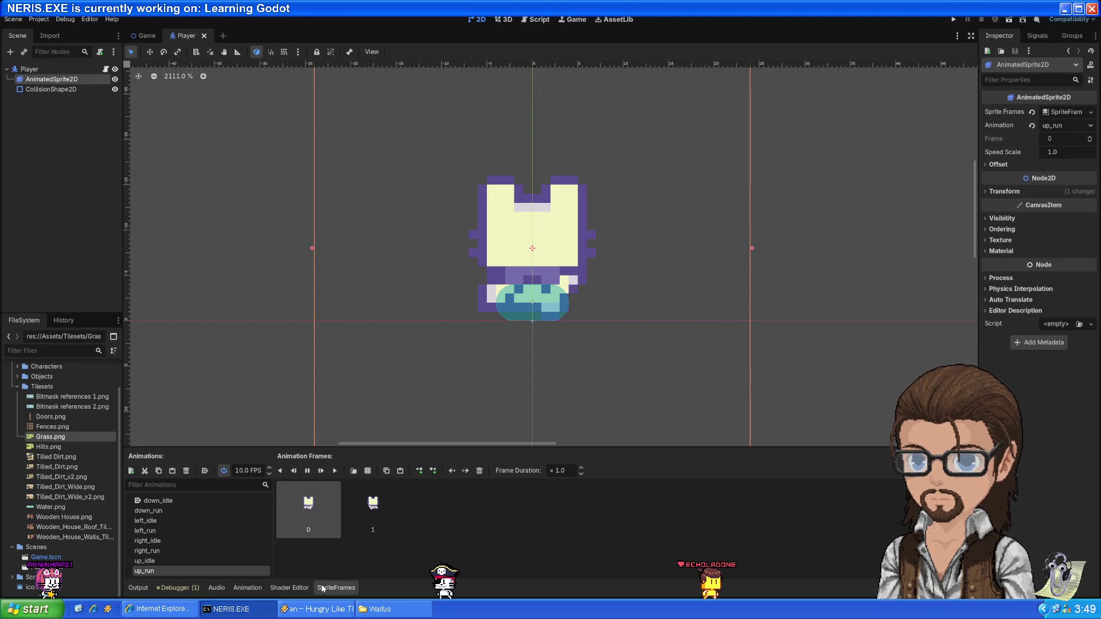
{"action": "left_click", "coordinate": [237, 472]}
{"action": "key", "text": "BackSpace"}
{"action": "type", "text": "20.0"}
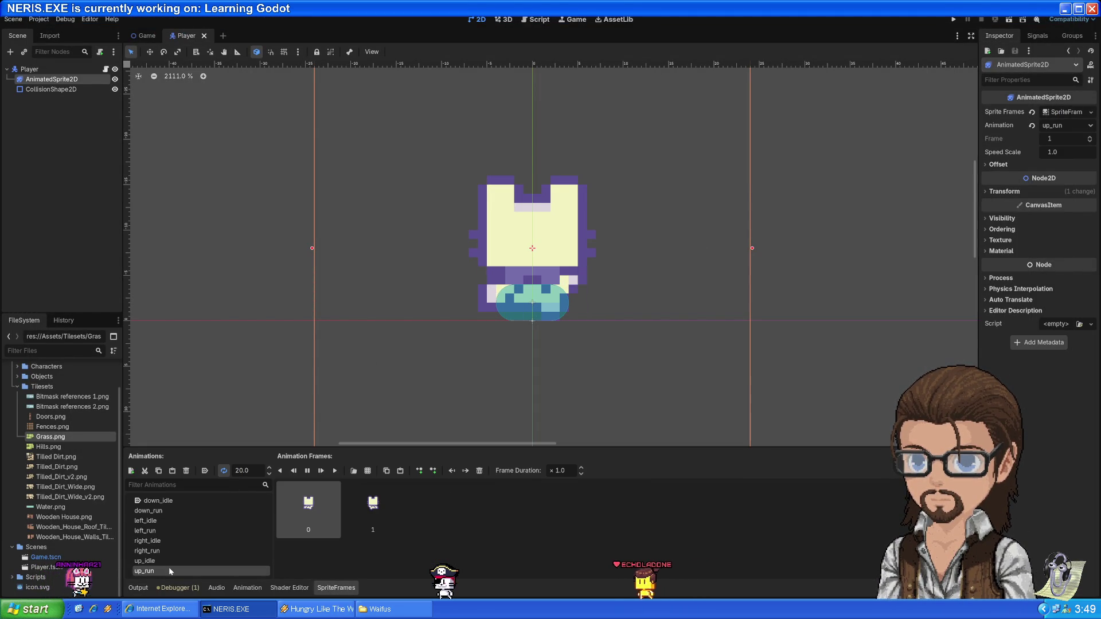
{"action": "key", "text": "Return"}
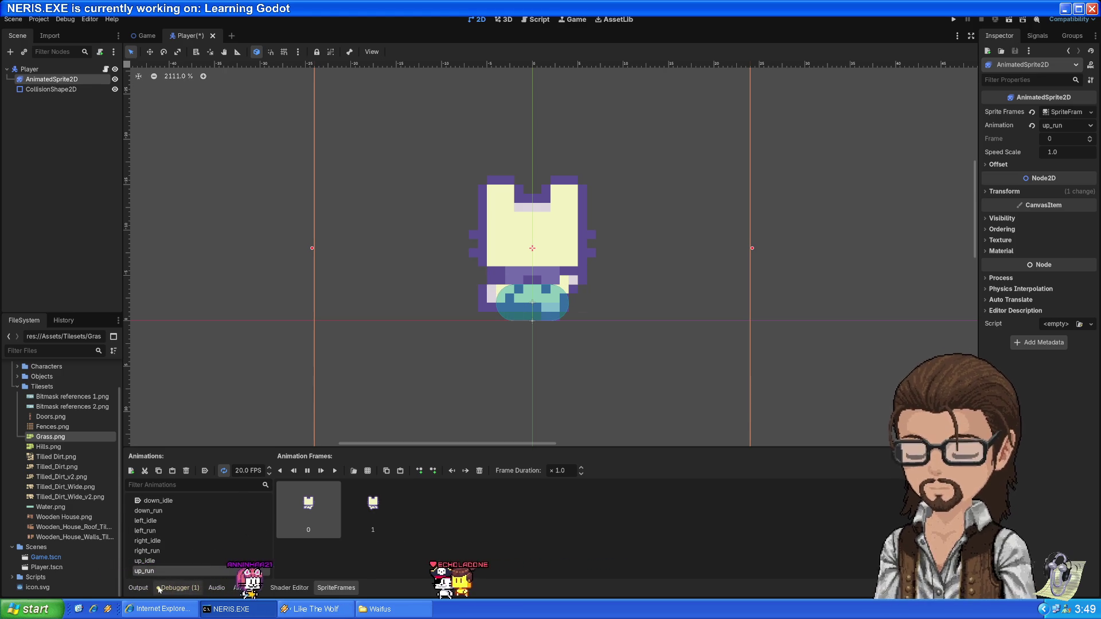
Check the right_run, left_run and down_run speeds, then run the project
{"action": "left_click", "coordinate": [169, 551]}
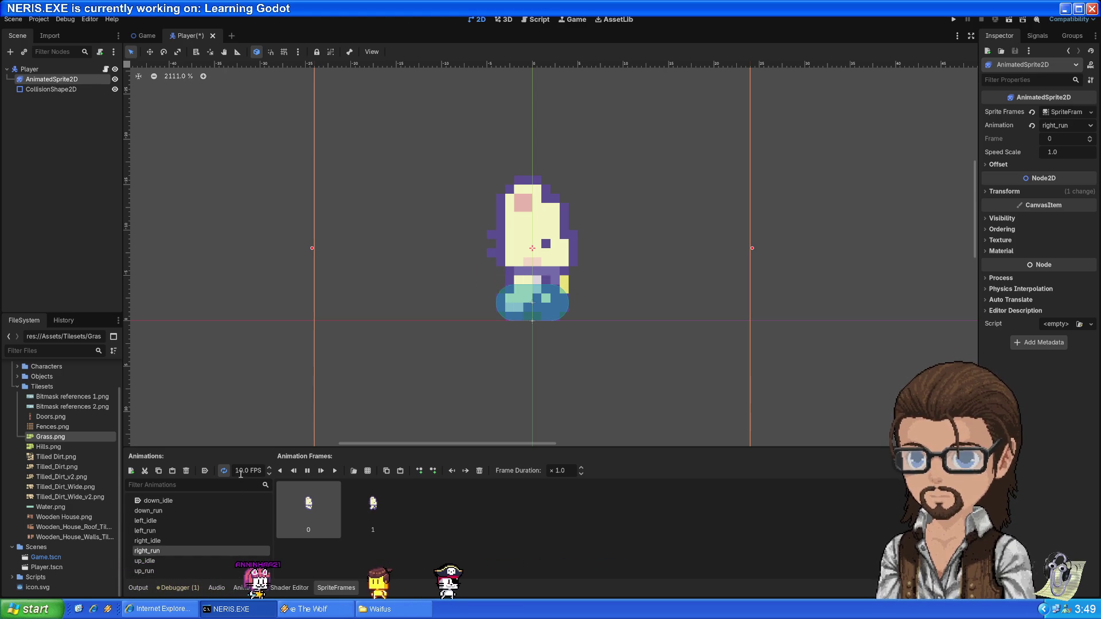
{"action": "left_click", "coordinate": [165, 531]}
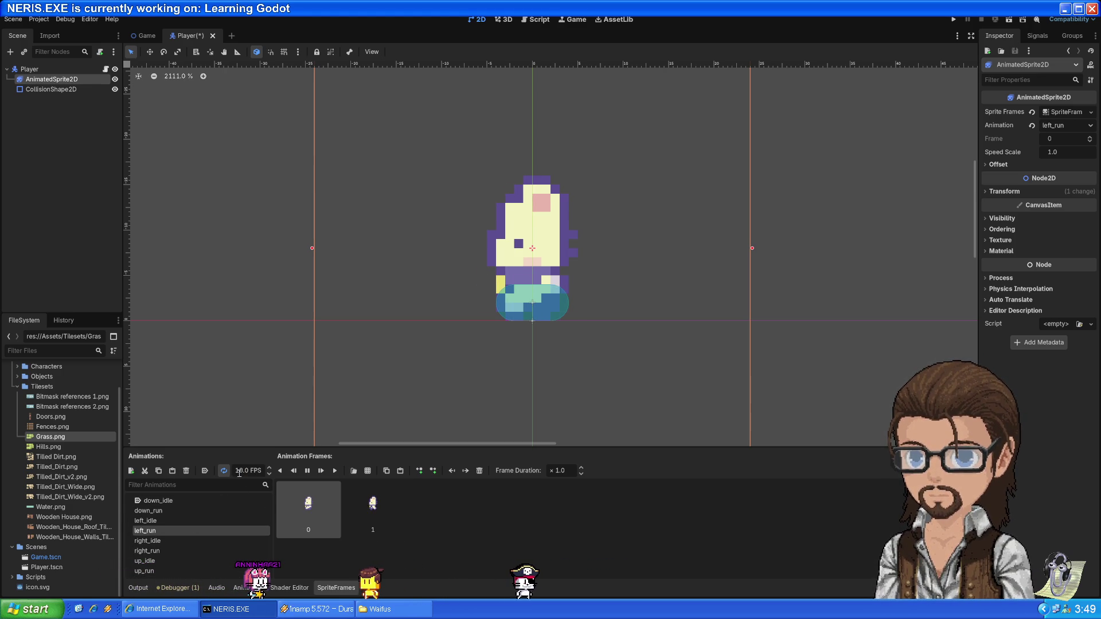
{"action": "left_click", "coordinate": [166, 512]}
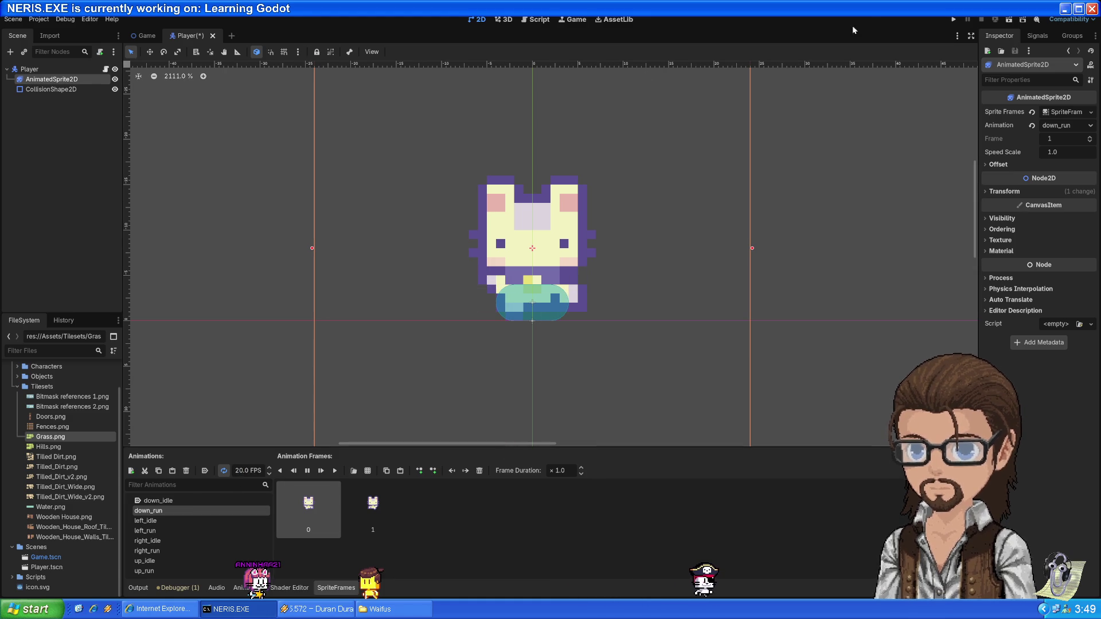
{"action": "left_click", "coordinate": [954, 20]}
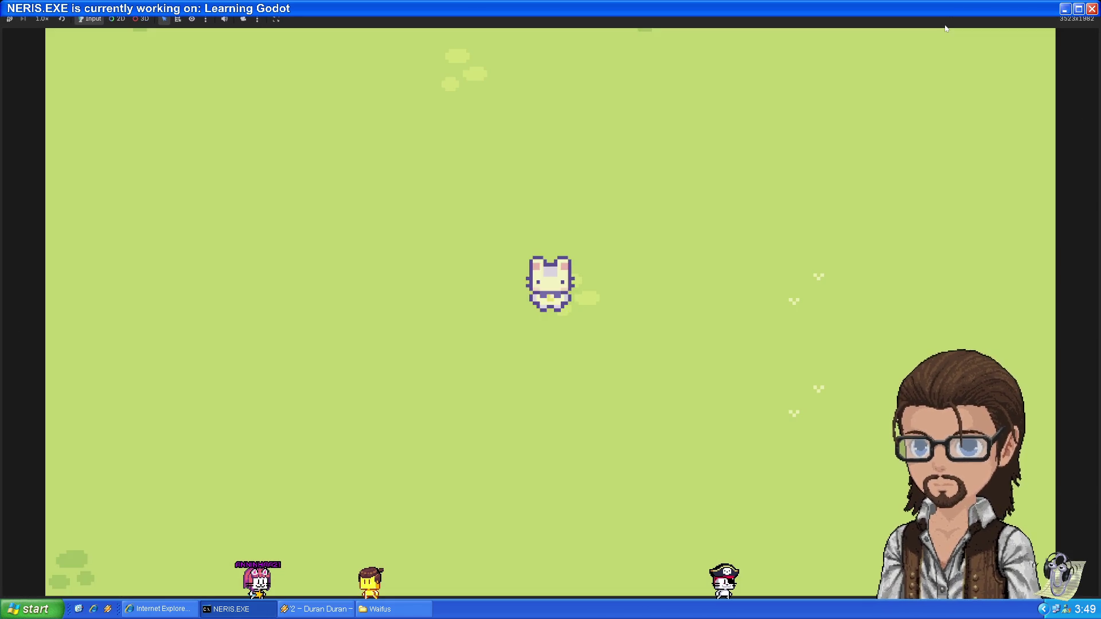
Walk the character around the map with the arrow keys to test the faster animation, then stop with F8
{"action": "key", "text": "Up"}
{"action": "key", "text": "Down"}
{"action": "key", "text": "Right"}
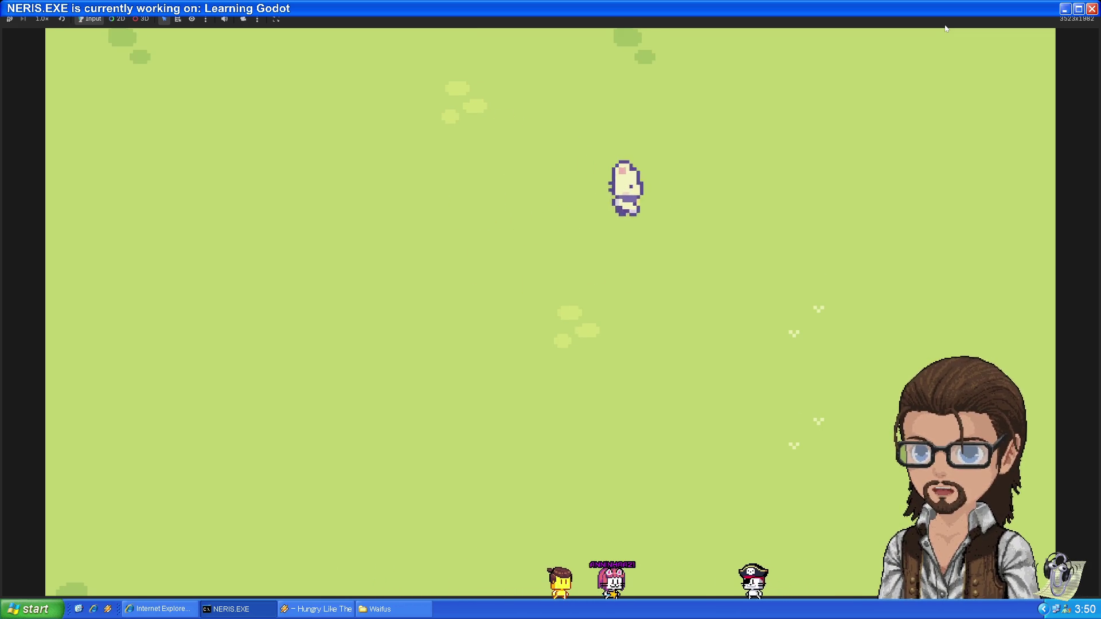
{"action": "key", "text": "Left"}
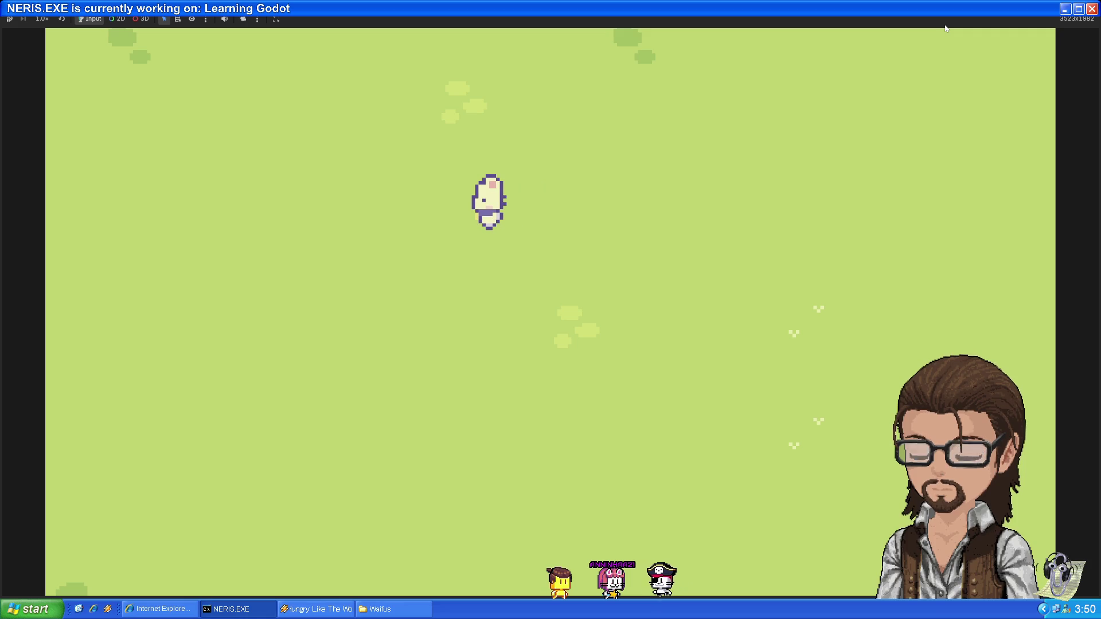
{"action": "key", "text": "Right"}
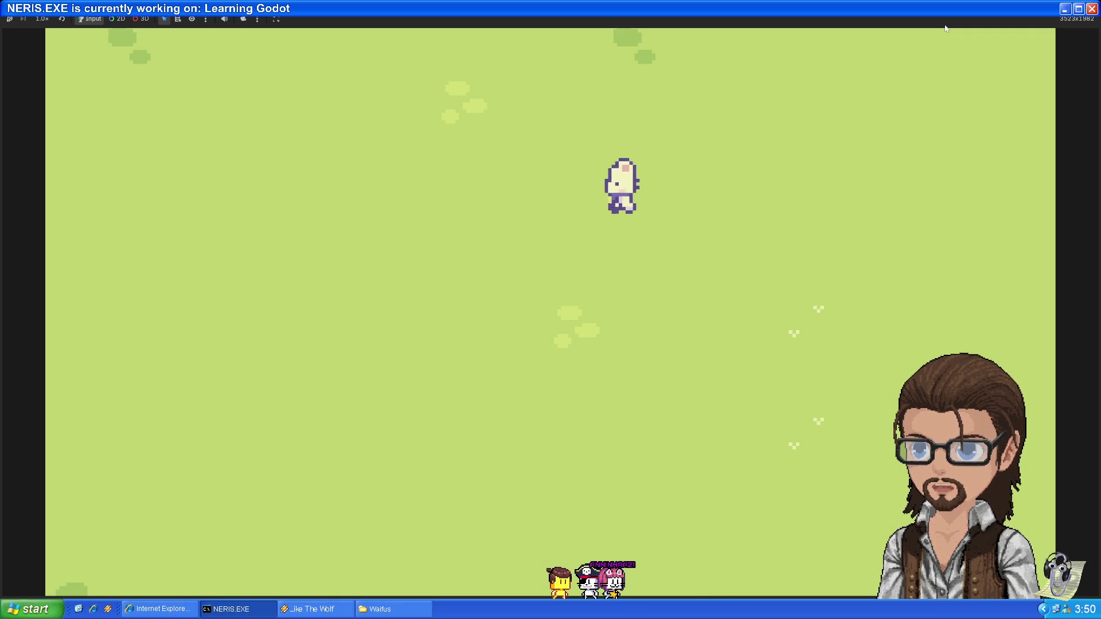
{"action": "key", "text": "Left"}
{"action": "key", "text": "Down"}
{"action": "key", "text": "Down"}
{"action": "key", "text": "Up"}
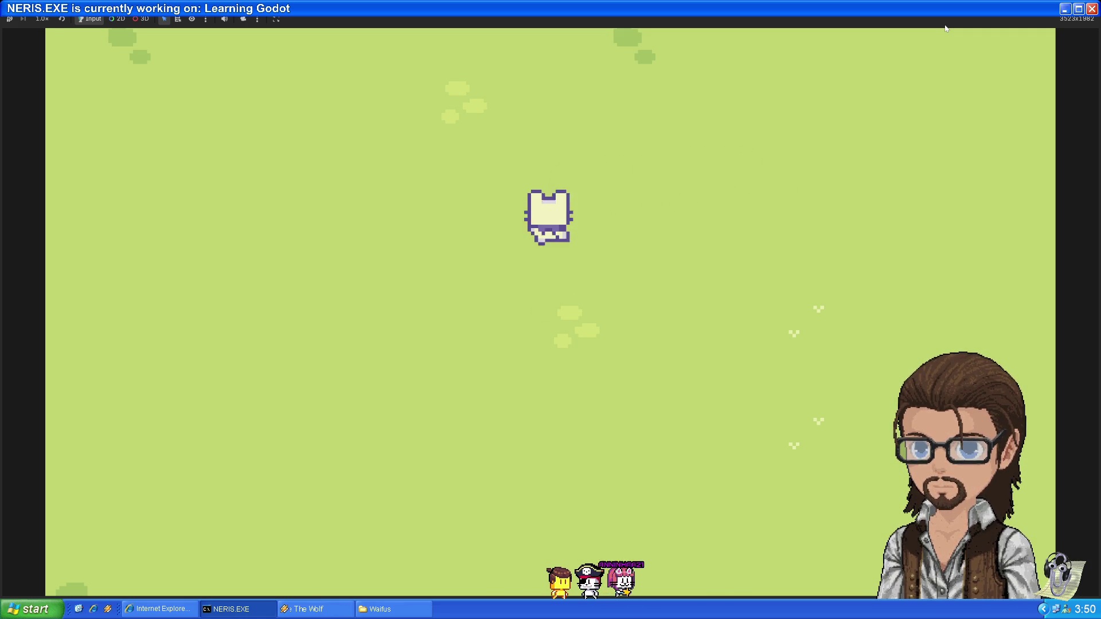
{"action": "key", "text": "Left"}
{"action": "key", "text": "Down"}
{"action": "key", "text": "Right"}
{"action": "key", "text": "Up"}
{"action": "key", "text": "Down"}
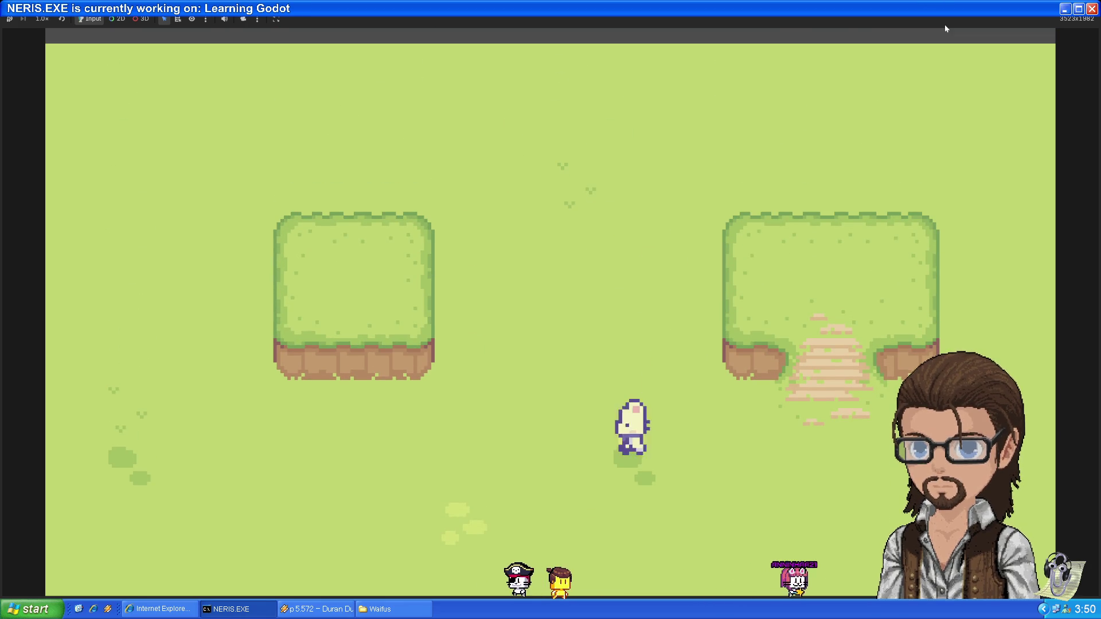
{"action": "key", "text": "Left"}
{"action": "key", "text": "F8"}
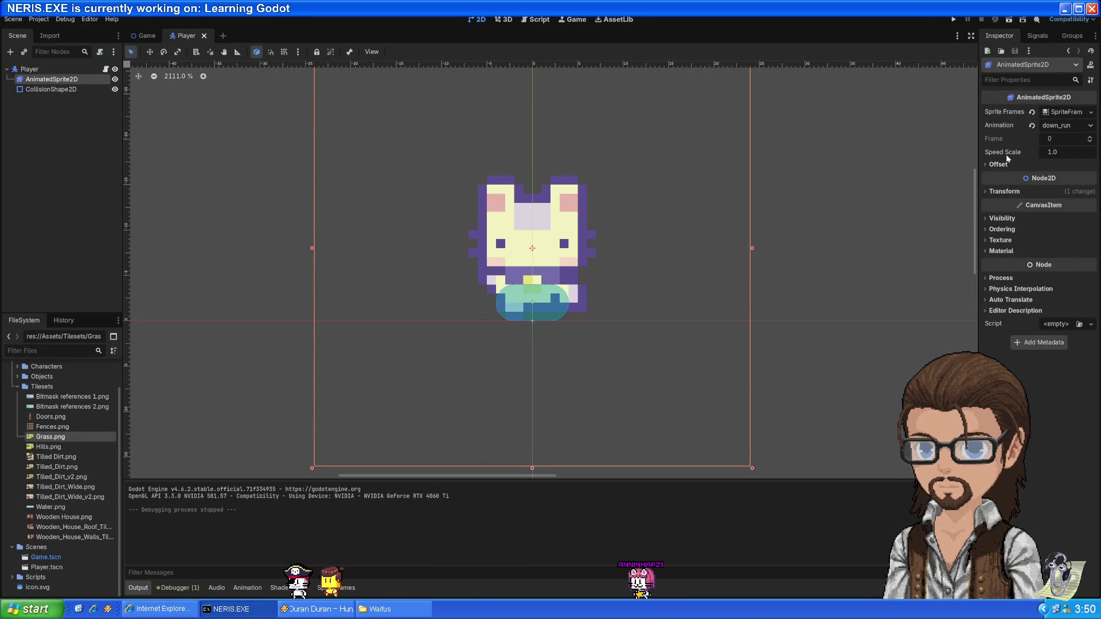
Return to Player.gd in the Script workspace and start a new line after line 56
{"action": "mouse_move", "coordinate": [1007, 158]}
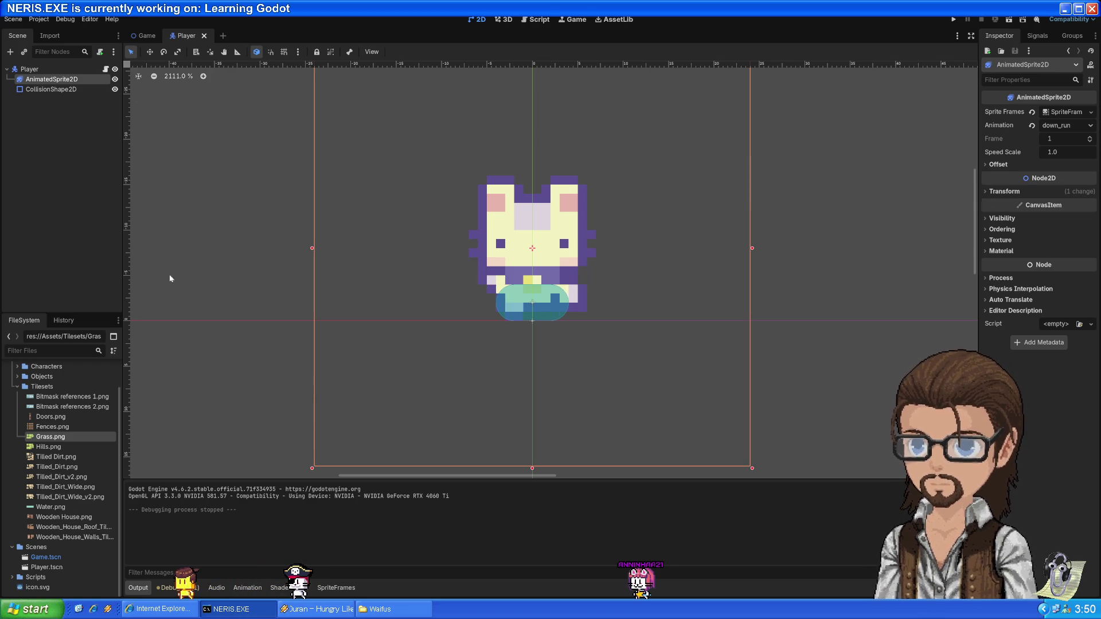
{"action": "left_click", "coordinate": [539, 20]}
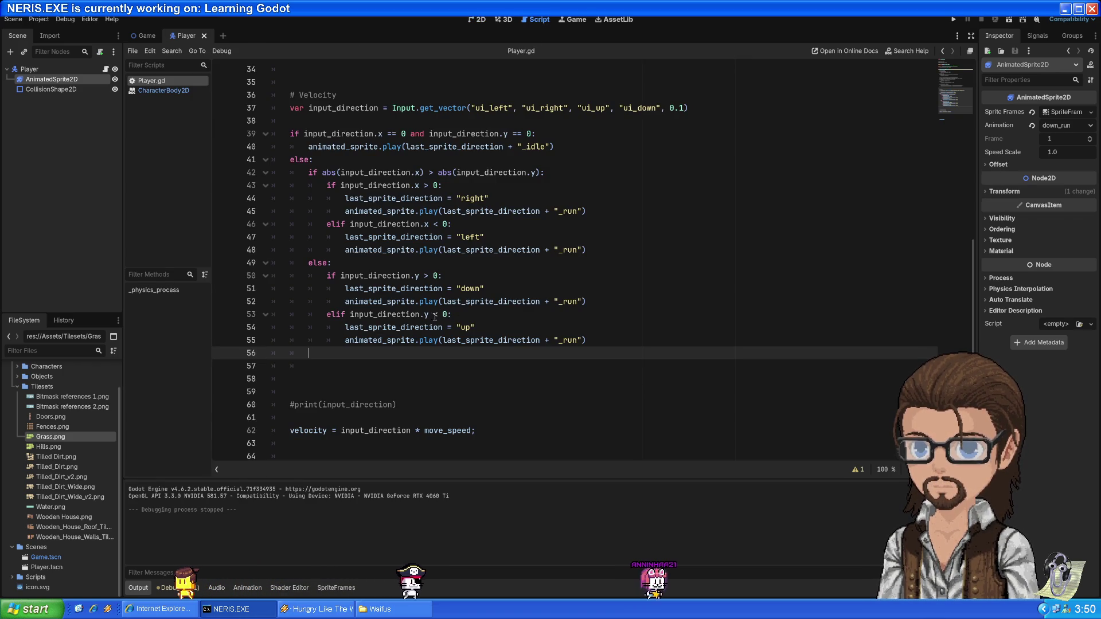
{"action": "left_click_drag", "start_coordinate": [358, 170], "coordinate": [394, 358]}
{"action": "left_click", "coordinate": [394, 358]}
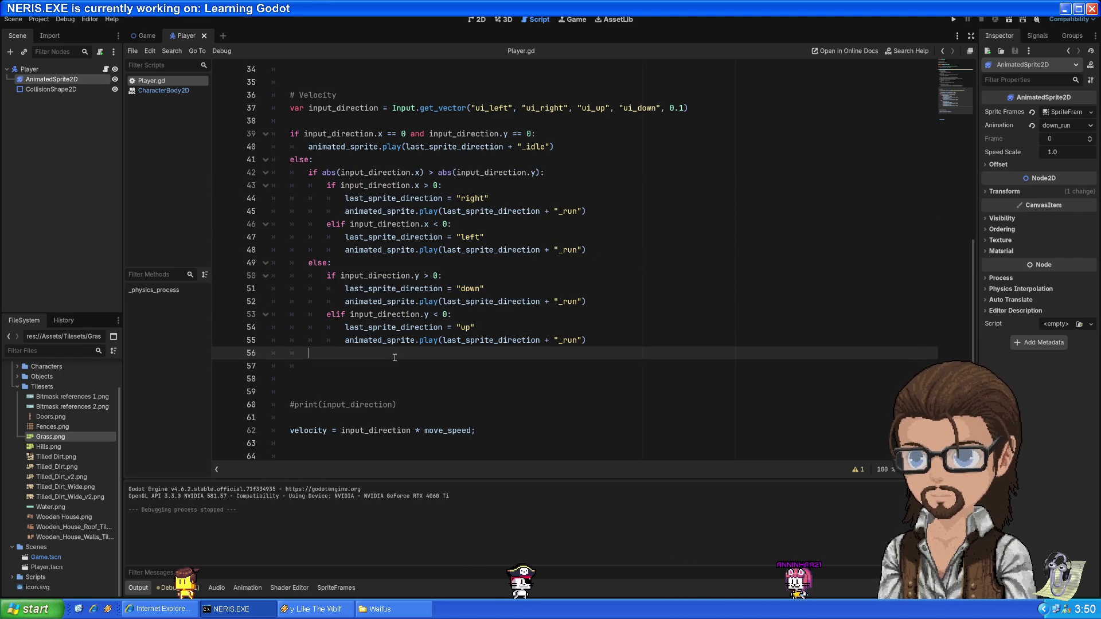
{"action": "key", "text": "Return"}
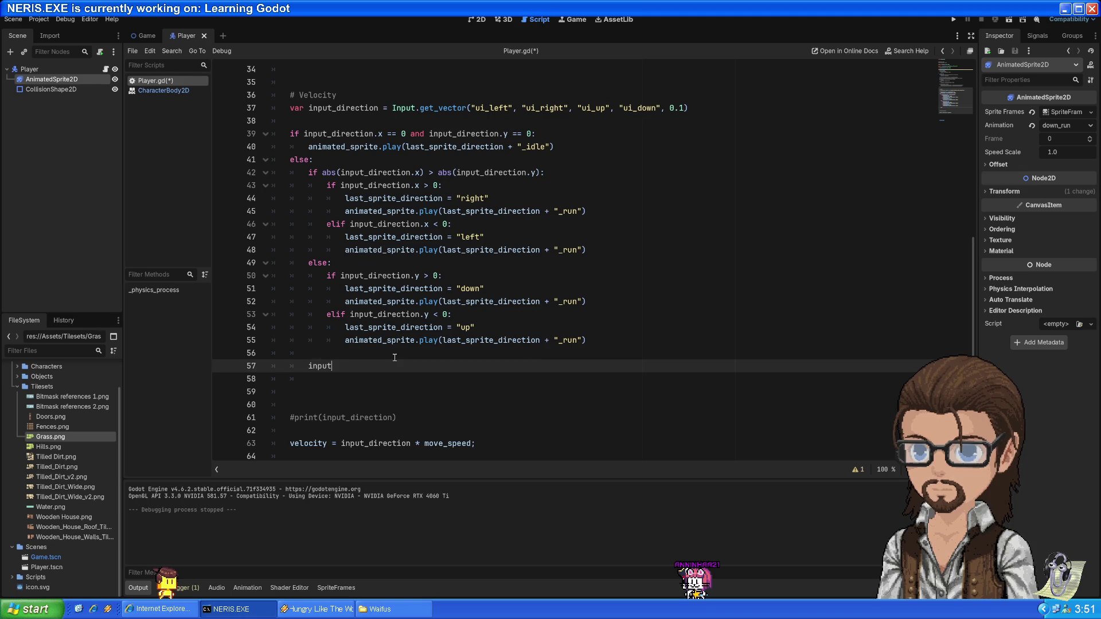
{"action": "type", "text": "input_direction."}
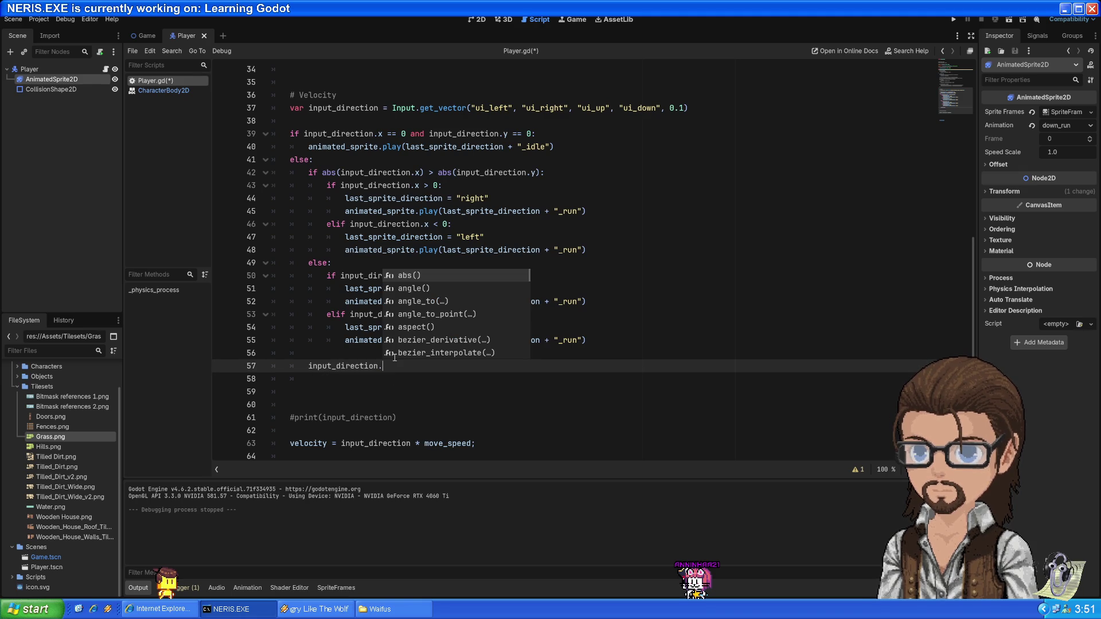
Complete line 57 as input_direction.length() by choosing length() from the method suggestions
{"action": "type", "text": "la"}
{"action": "key", "text": "BackSpace"}
{"action": "key", "text": "BackSpace"}
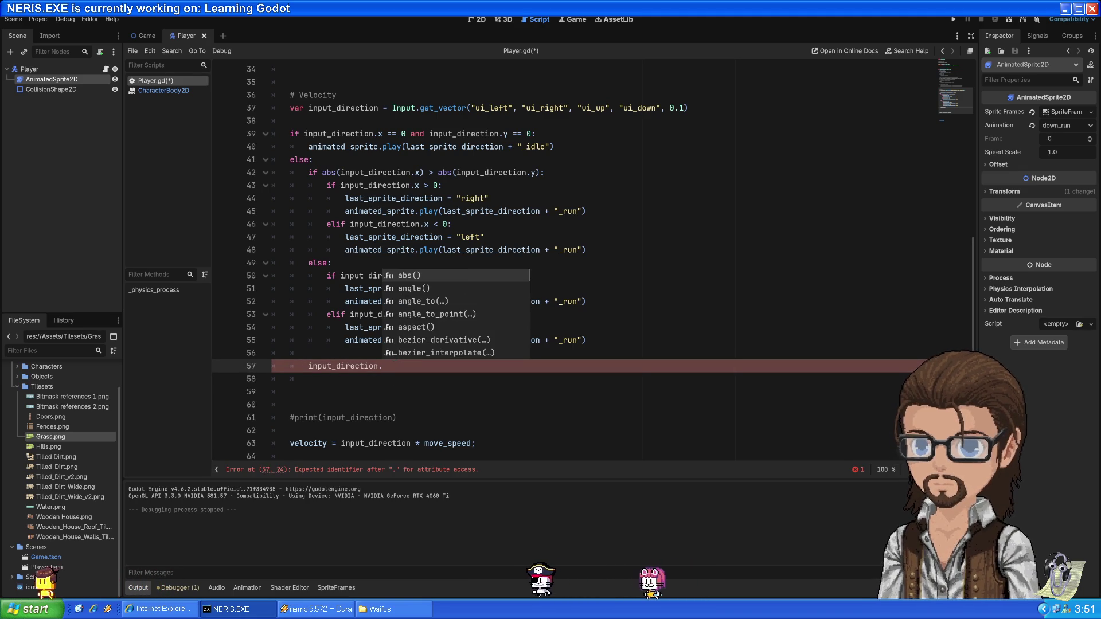
{"action": "key", "text": "Down"}
{"action": "key", "text": "Down"}
{"action": "key", "text": "Down"}
{"action": "key", "text": "Down"}
{"action": "key", "text": "Down"}
{"action": "key", "text": "Down"}
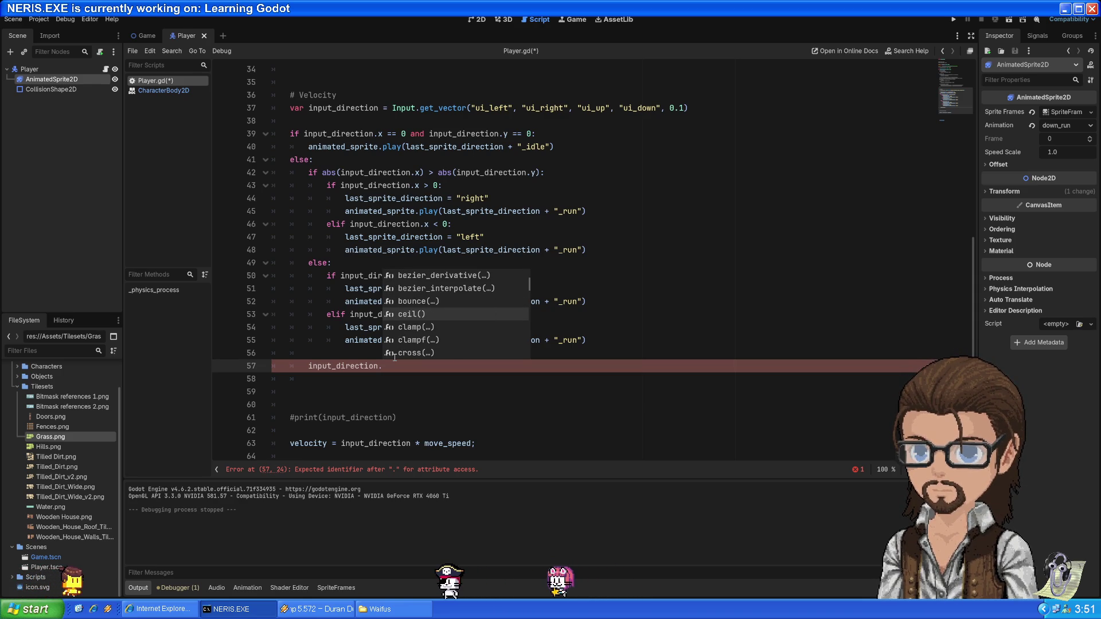
{"action": "key", "text": "Down"}
{"action": "key", "text": "Down"}
{"action": "key", "text": "Down"}
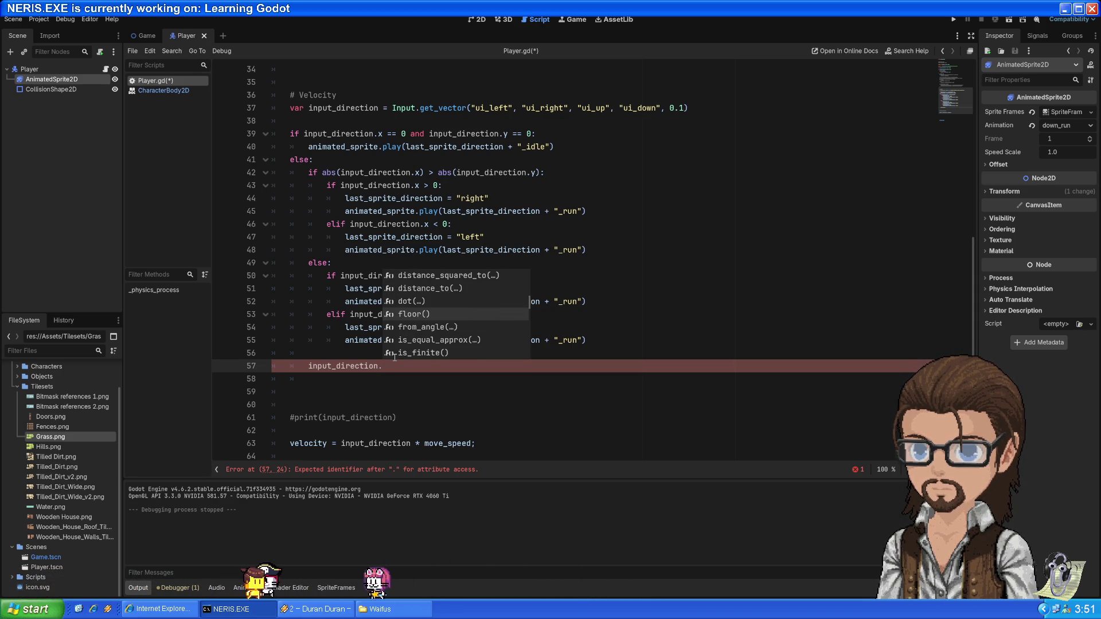
{"action": "key", "text": "Down"}
{"action": "key", "text": "Down"}
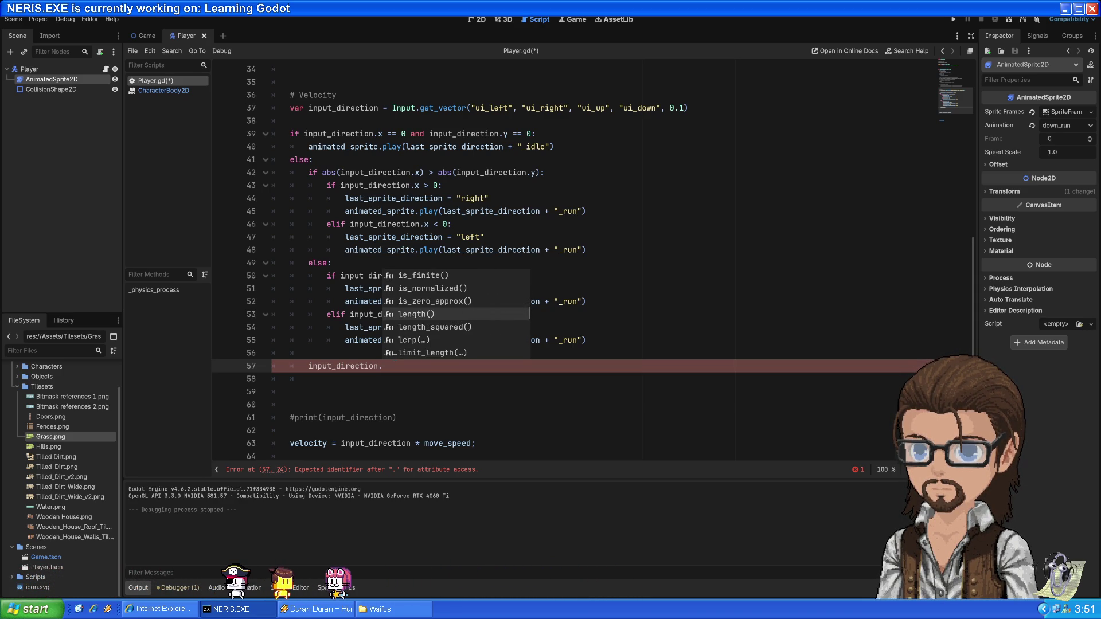
{"action": "key", "text": "Return"}
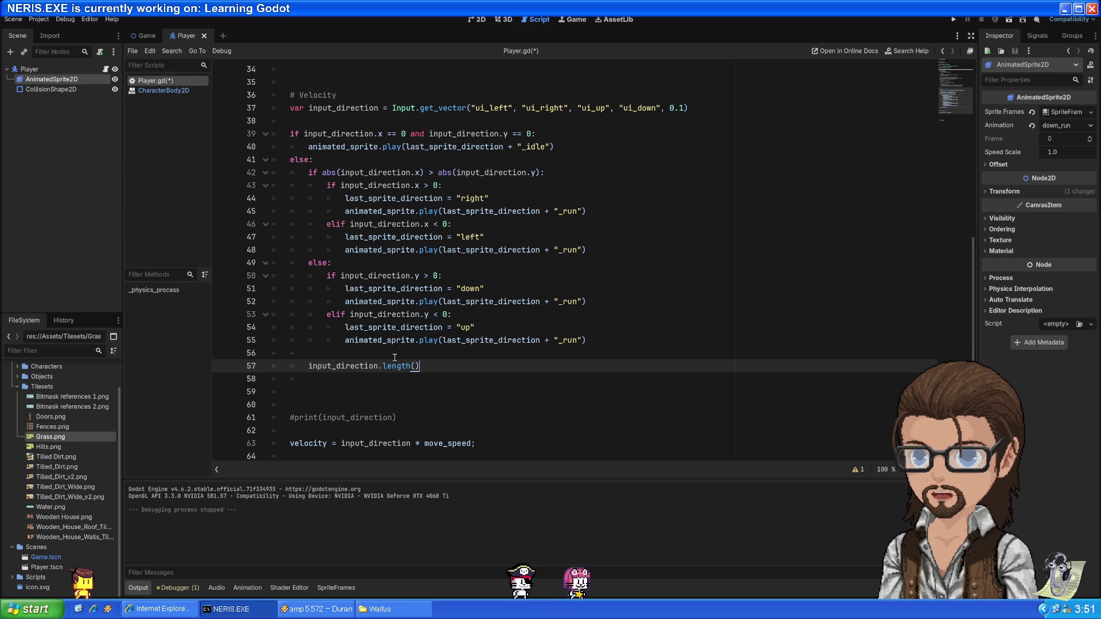
Add line 58 beginning animated_sprite.speed_scale using the autocomplete suggestions
{"action": "key", "text": "Return"}
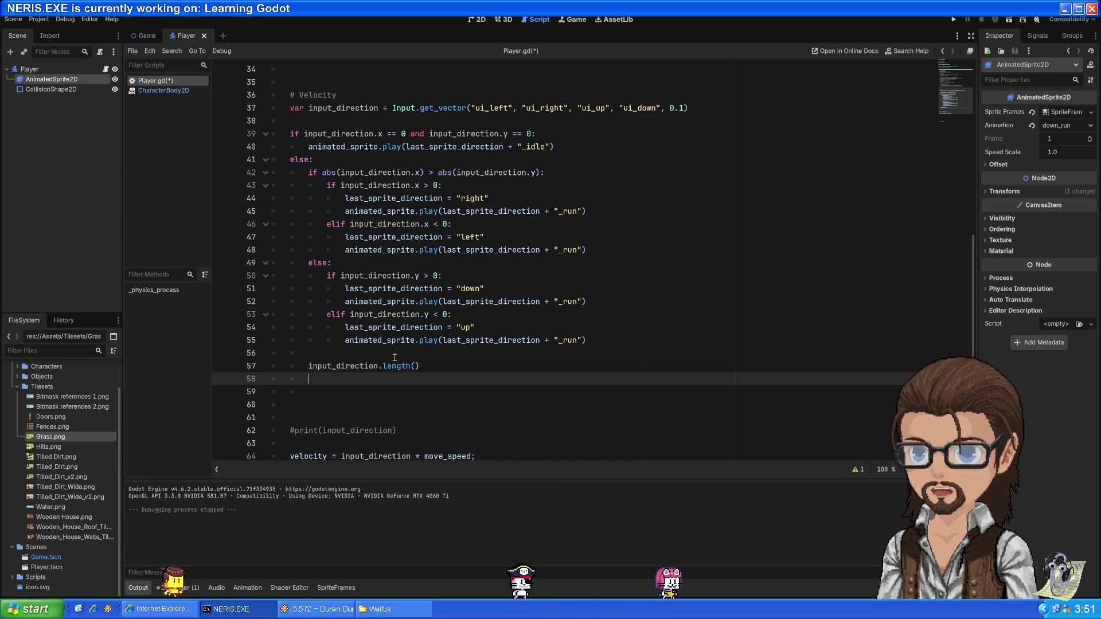
{"action": "type", "text": "anim"}
{"action": "key", "text": "Return"}
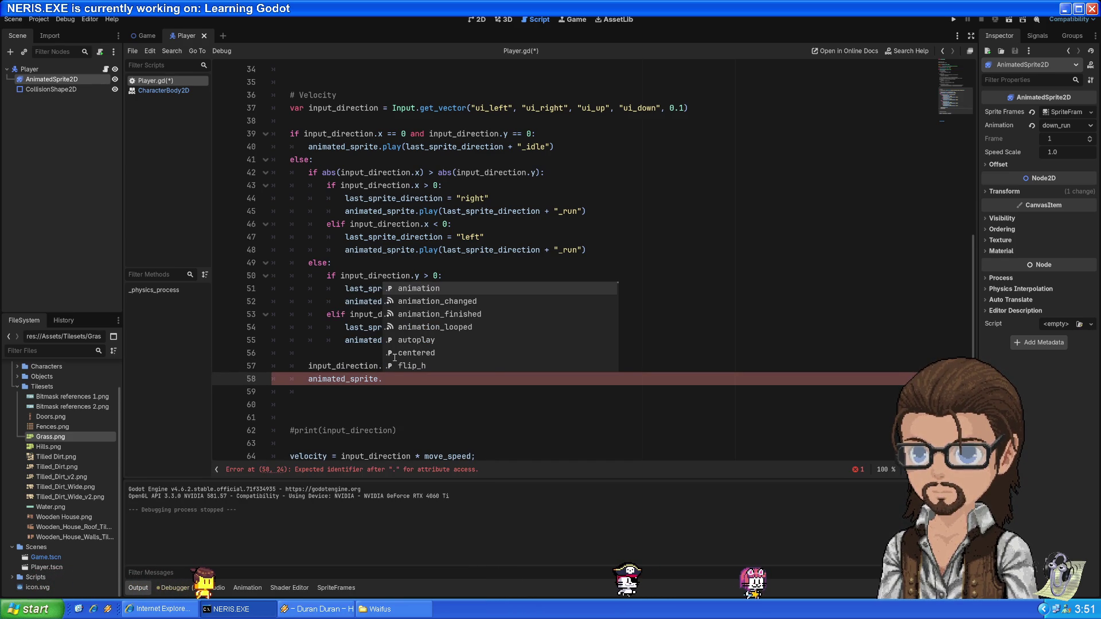
{"action": "type", "text": "scale"}
{"action": "key", "text": "Return"}
{"action": "key", "text": "Down"}
{"action": "key", "text": "Up"}
{"action": "key", "text": "ctrl+space"}
{"action": "key", "text": "Down"}
{"action": "key", "text": "Return"}
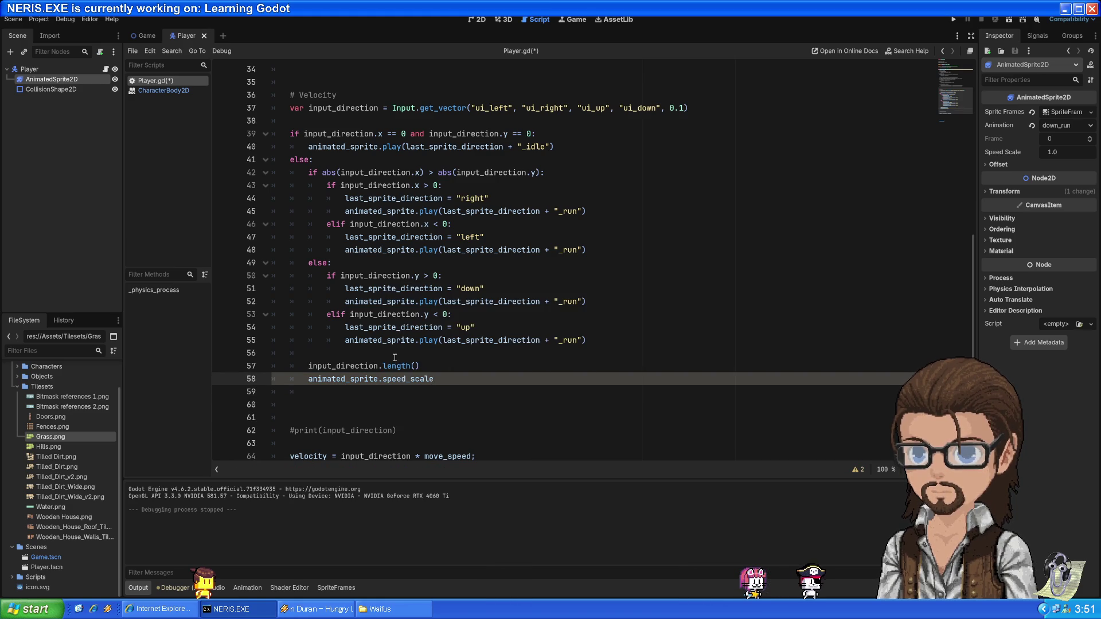
Move input_direction.length() from line 57 to the end of line 58, then run the project
{"action": "key", "text": "Up"}
{"action": "key", "text": "shift+Home"}
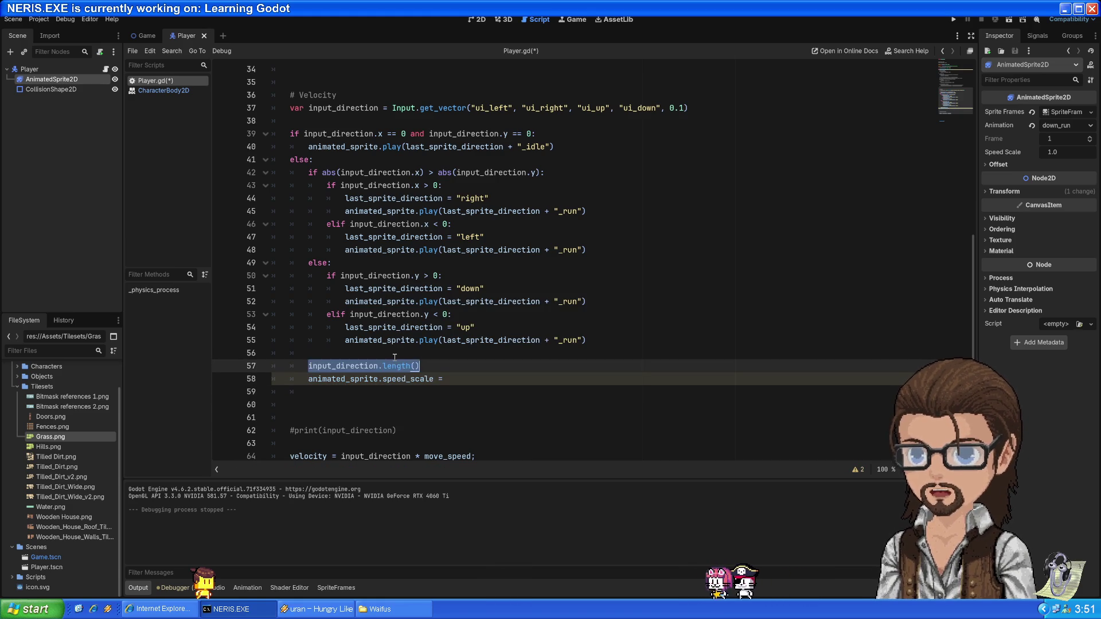
{"action": "key", "text": "ctrl+x"}
{"action": "key", "text": "Down"}
{"action": "key", "text": "End"}
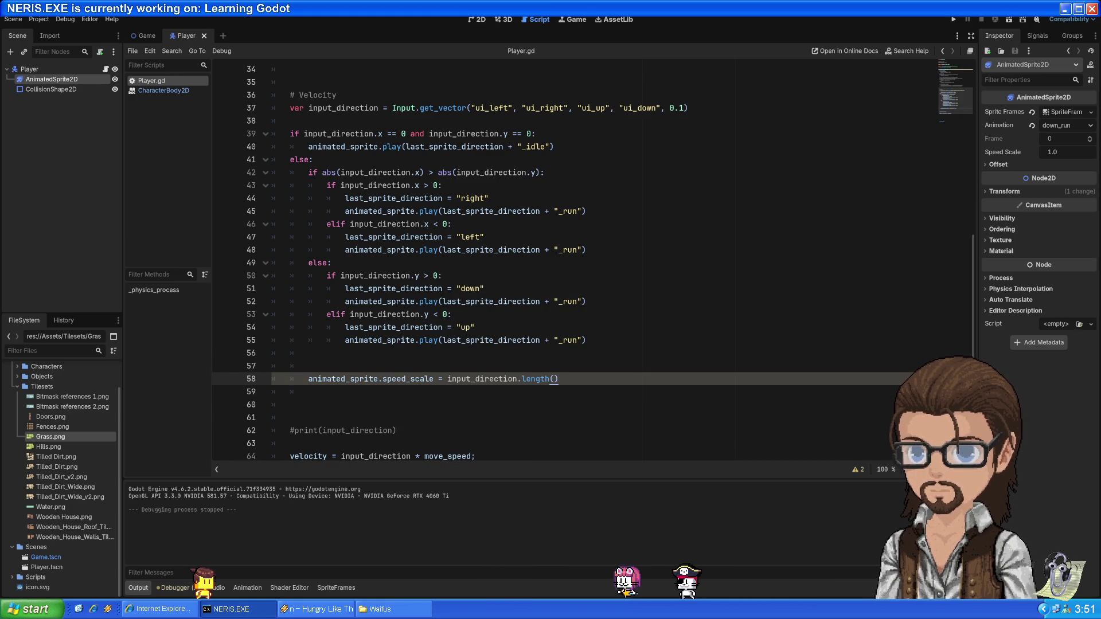
{"action": "left_click", "coordinate": [950, 20]}
Walk the player in all directions and diagonals to test the speed-scaled animation, then stop the game
{"action": "key", "text": "Left"}
{"action": "key", "text": "Up"}
{"action": "key", "text": "Right"}
{"action": "key", "text": "Left"}
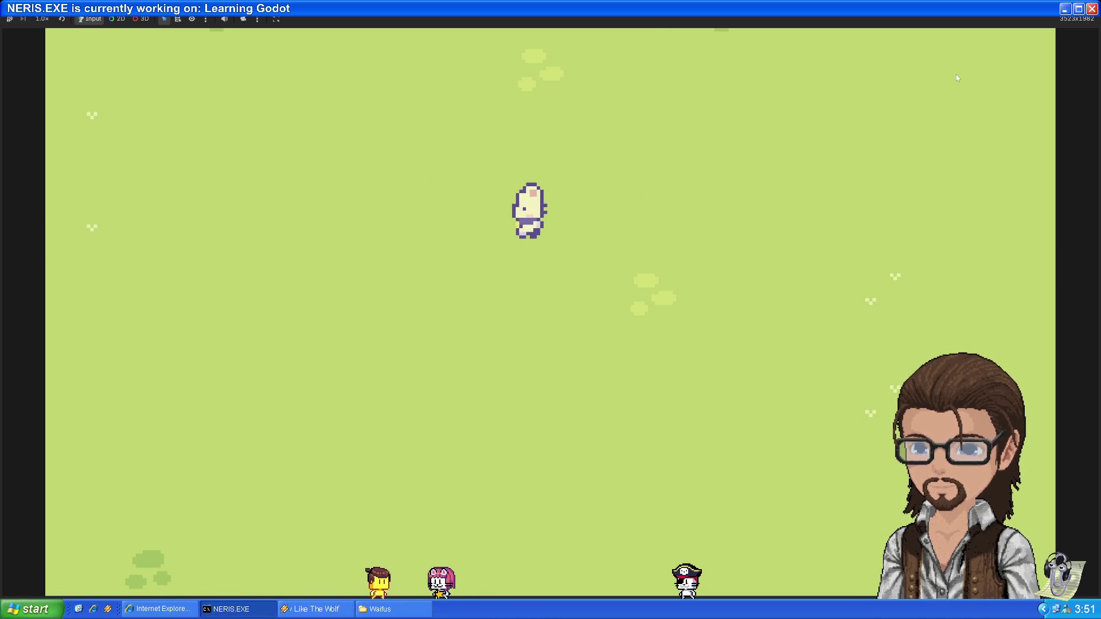
{"action": "key", "text": "Down"}
{"action": "key", "text": "Left"}
{"action": "key", "text": "Down"}
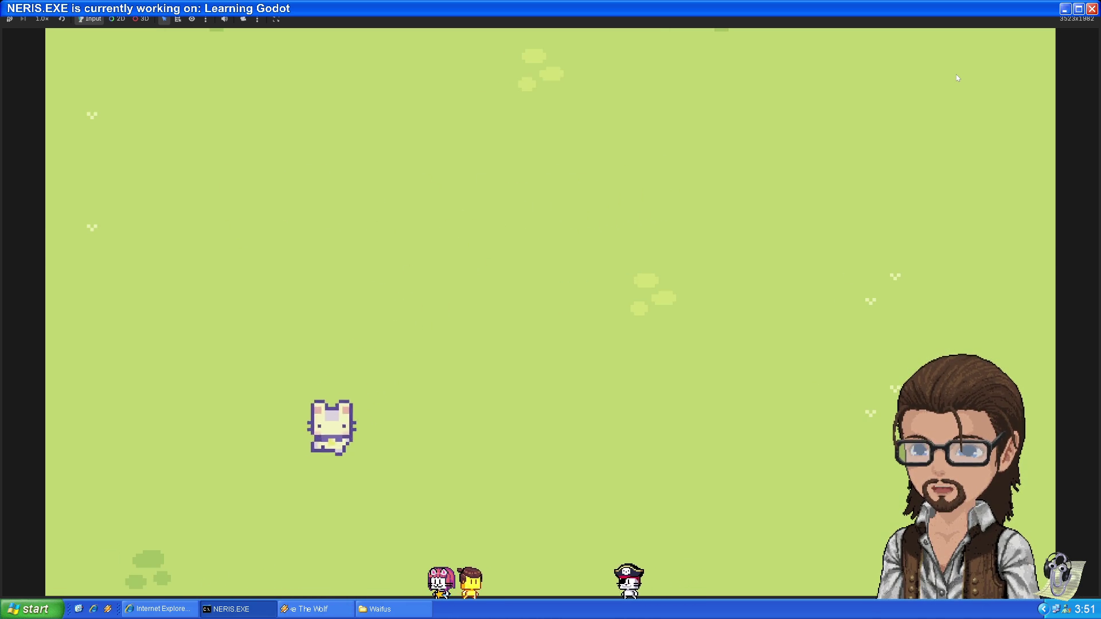
{"action": "key", "text": "Up"}
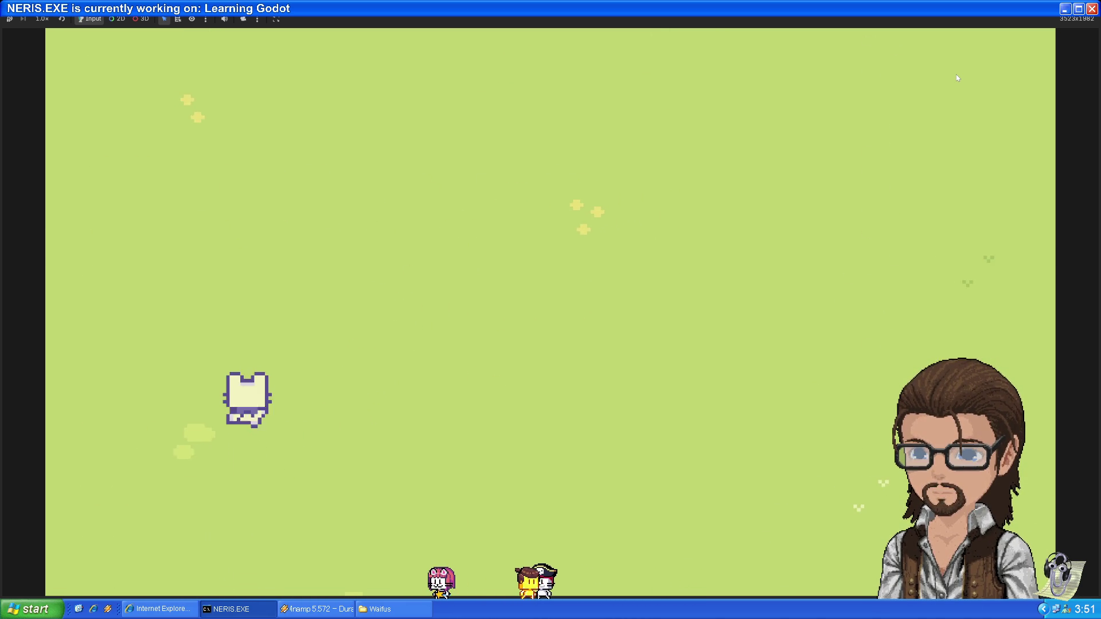
{"action": "key", "text": "Right"}
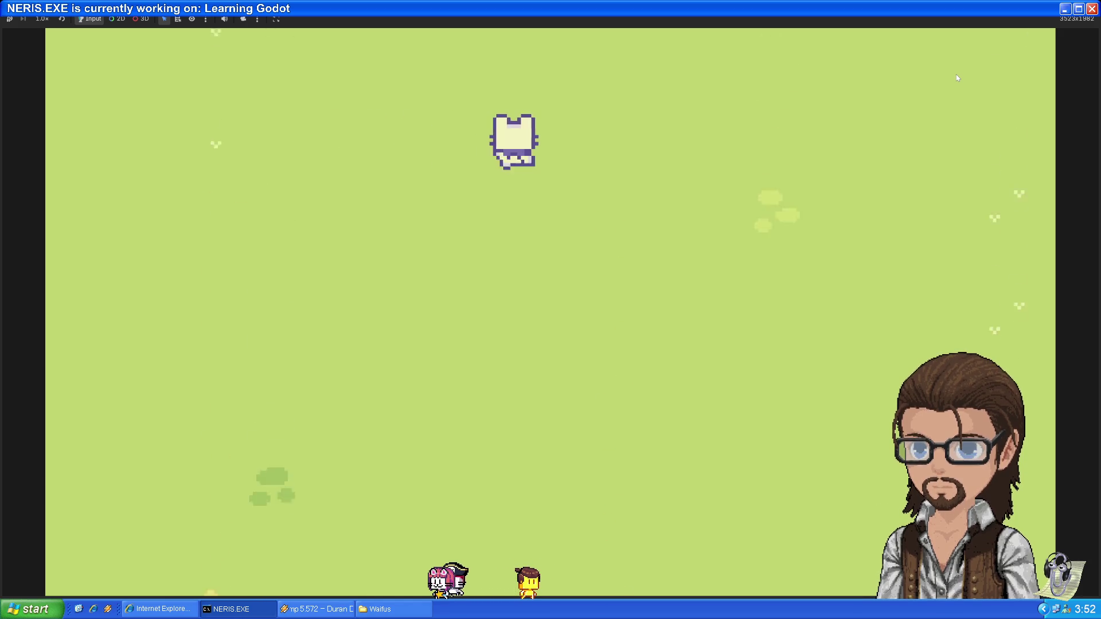
{"action": "key", "text": "Down"}
{"action": "key", "text": "Right"}
{"action": "key", "text": "Up"}
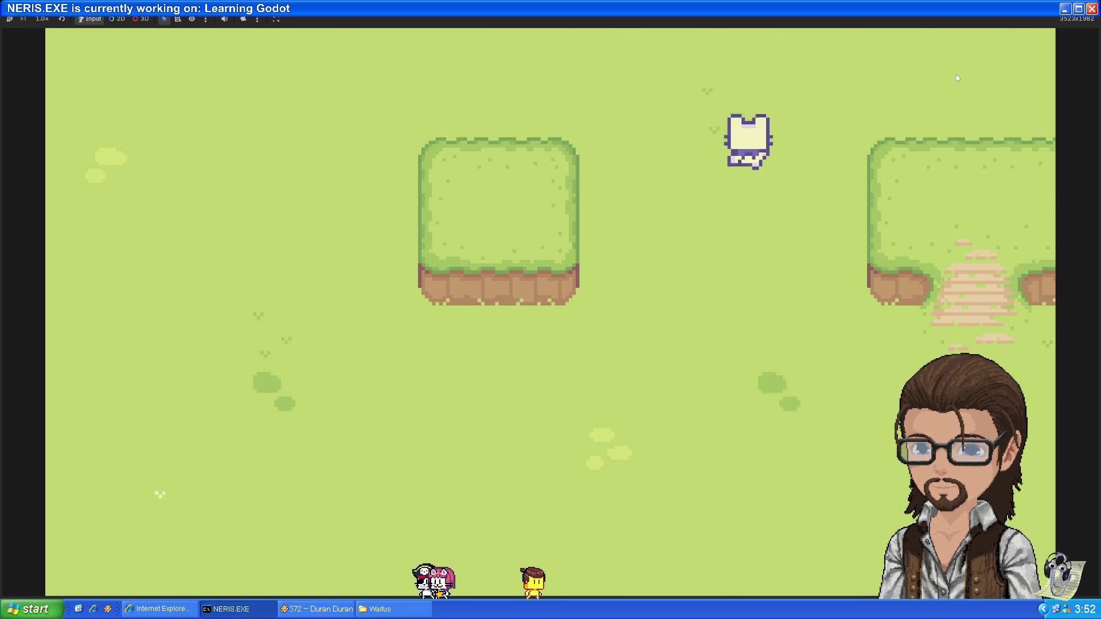
{"action": "key", "text": "Down"}
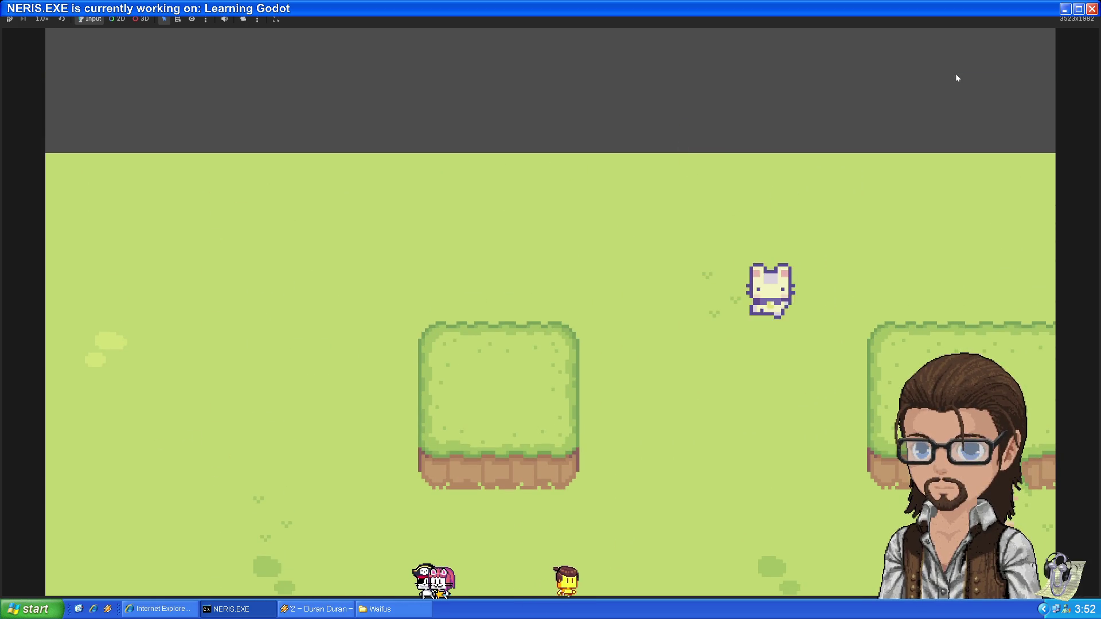
{"action": "key", "text": "Left"}
{"action": "key", "text": "Up"}
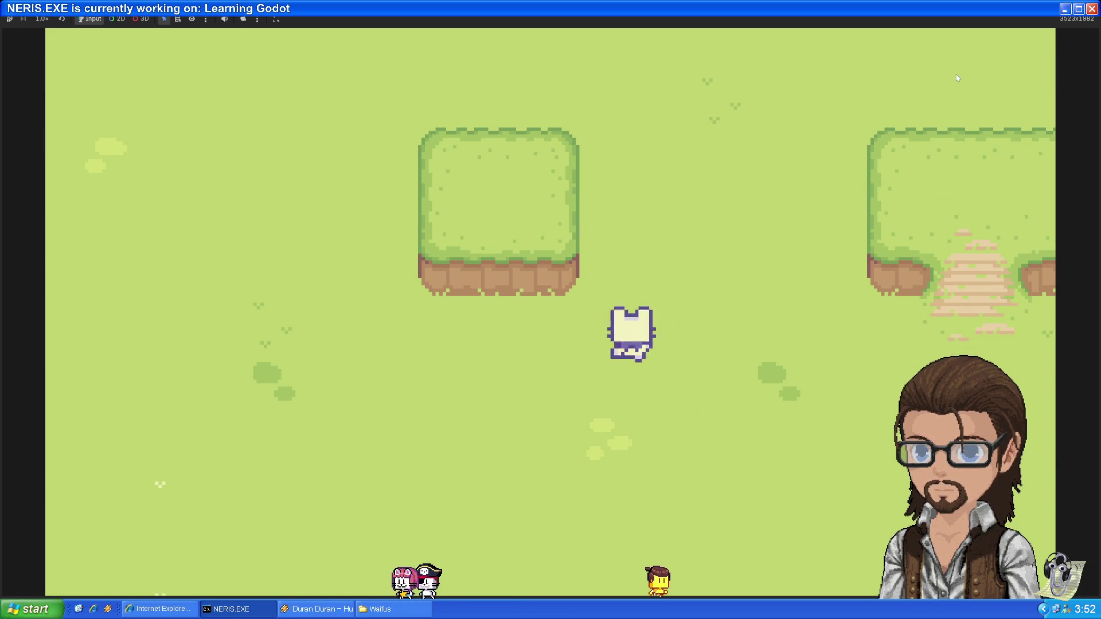
{"action": "key", "text": "Right"}
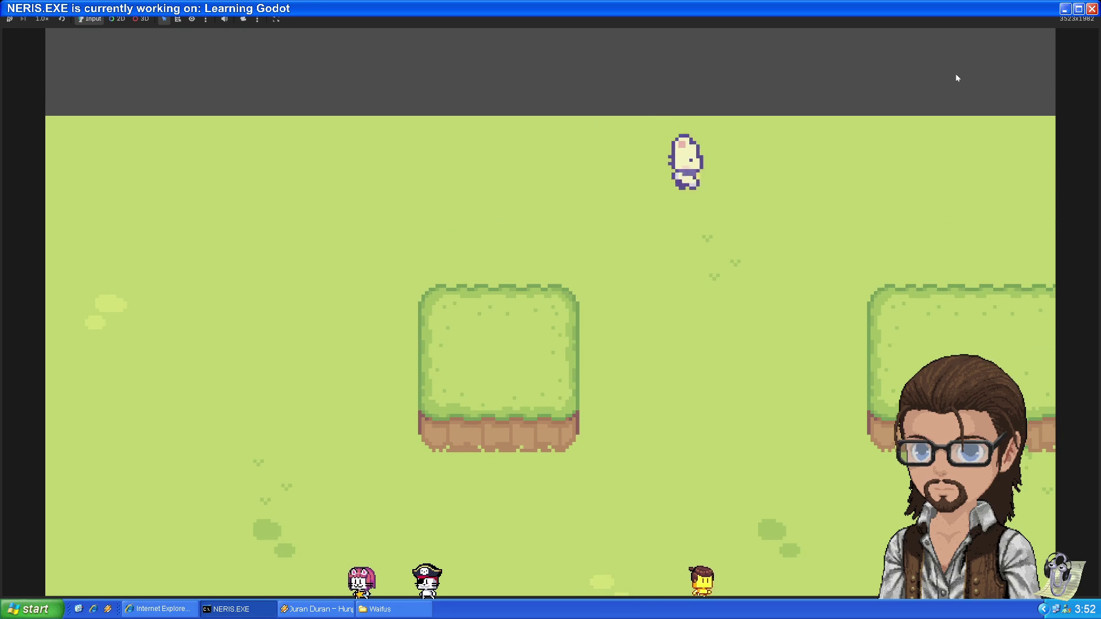
{"action": "key", "text": "Down"}
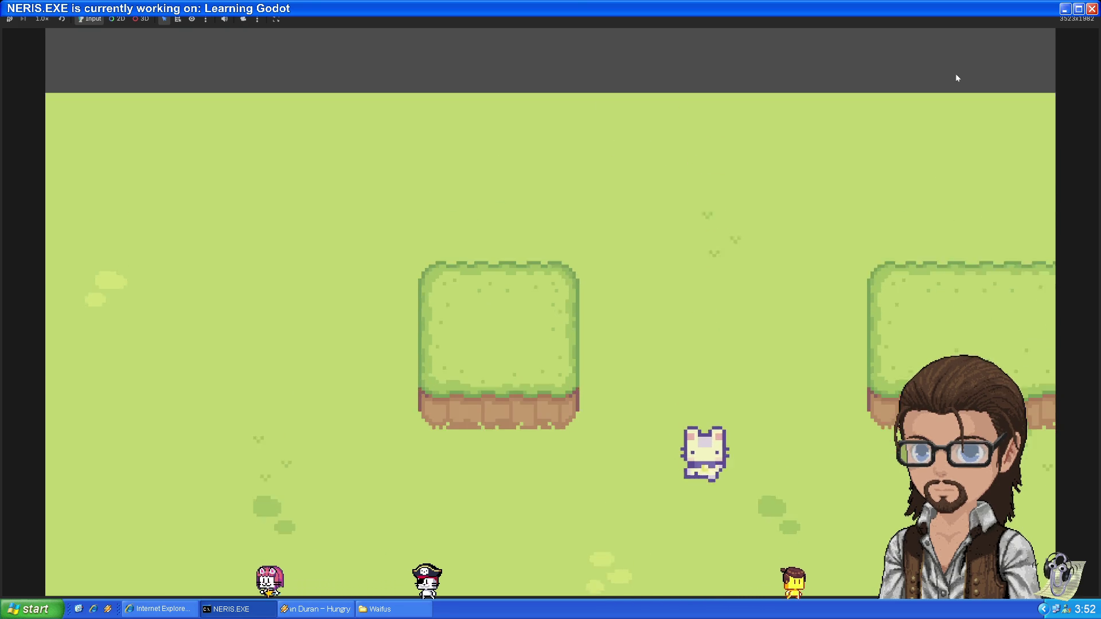
{"action": "key", "text": "Right"}
{"action": "key", "text": "Up"}
{"action": "key", "text": "Left"}
{"action": "key", "text": "Right"}
{"action": "key", "text": "Right"}
{"action": "key", "text": "Down"}
{"action": "key", "text": "Left"}
{"action": "key", "text": "Up"}
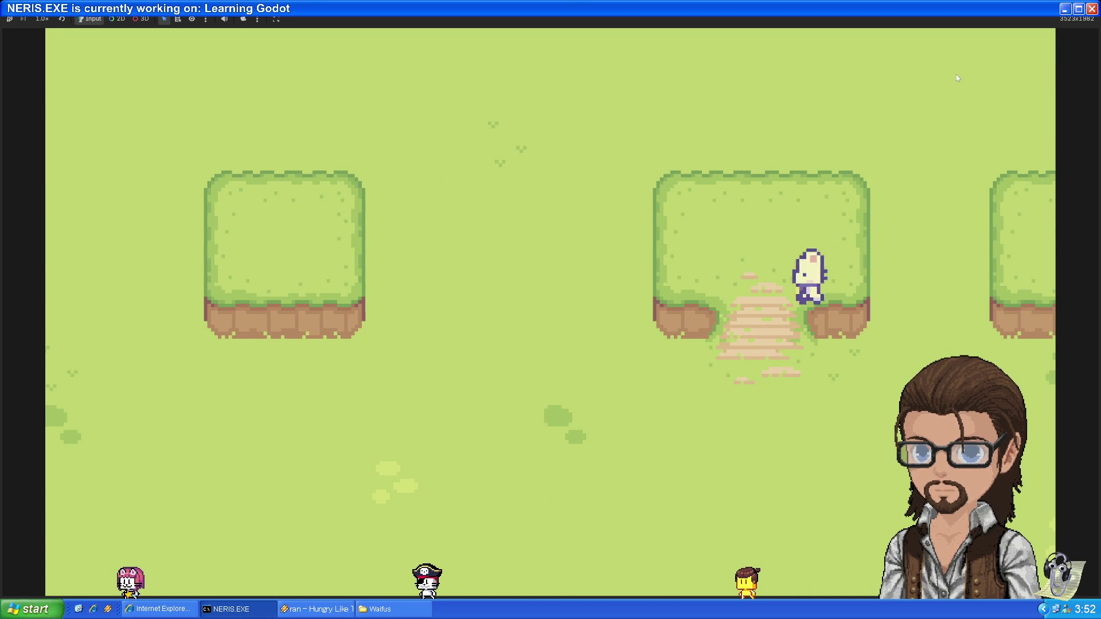
{"action": "key", "text": "Left"}
{"action": "key", "text": "Up"}
{"action": "key", "text": "Down"}
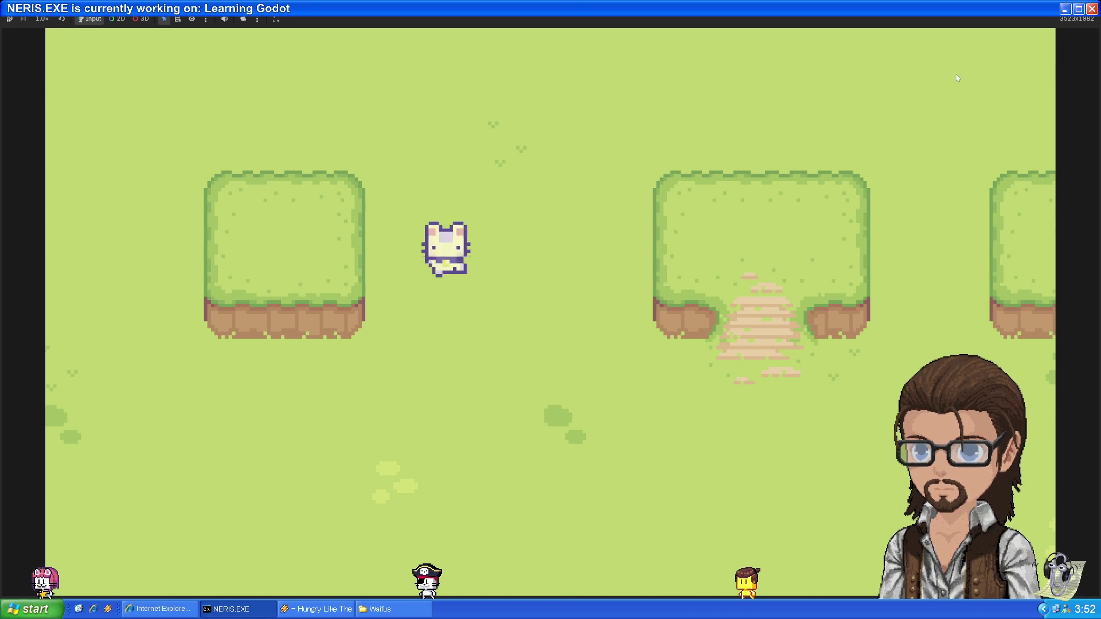
{"action": "key", "text": "Right"}
{"action": "key", "text": "Up"}
{"action": "key", "text": "Down"}
{"action": "key", "text": "Right"}
{"action": "key", "text": "Left"}
{"action": "key", "text": "Up"}
{"action": "key", "text": "Right"}
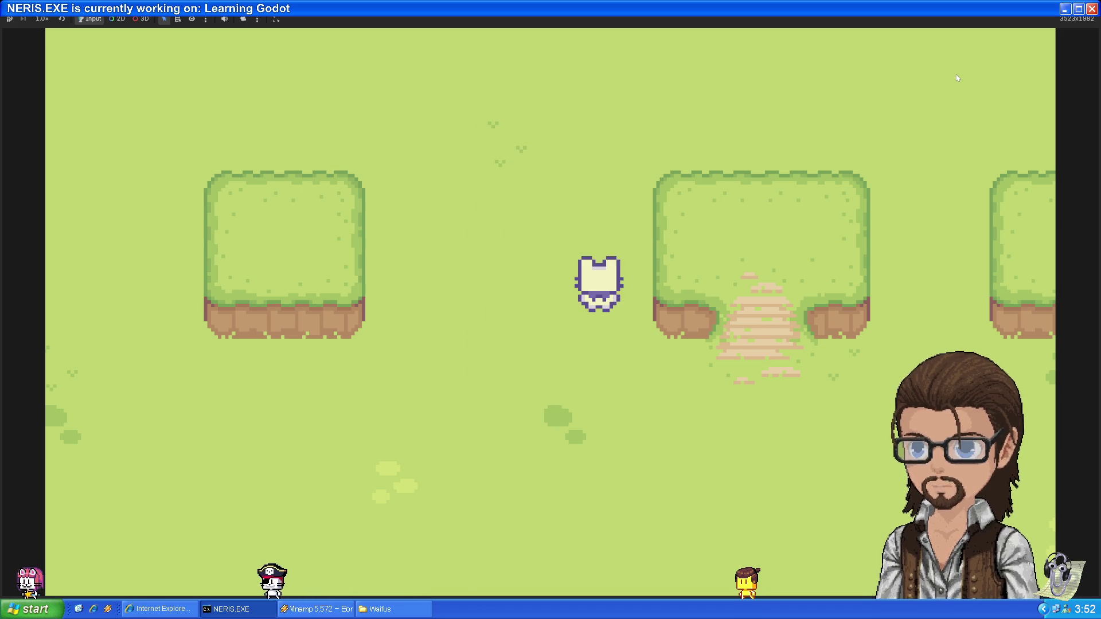
{"action": "key", "text": "F8"}
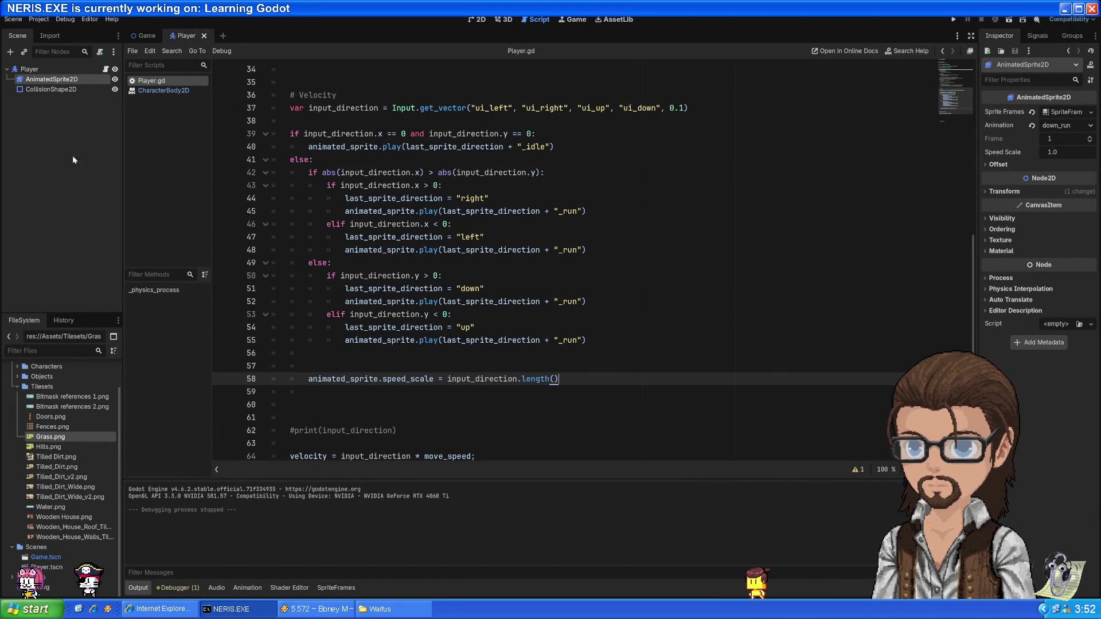
In SpriteFrames, inspect the left_run, right_run and up_run animations' playback speed, then run the game
{"action": "left_click", "coordinate": [344, 588]}
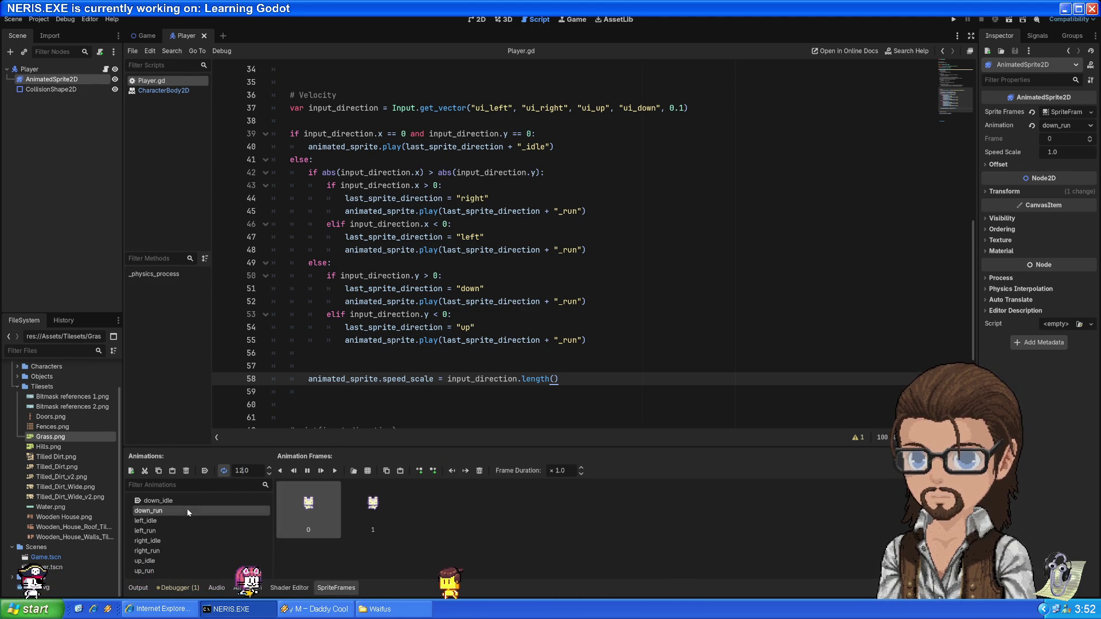
{"action": "left_click", "coordinate": [162, 530]}
{"action": "left_click", "coordinate": [243, 471]}
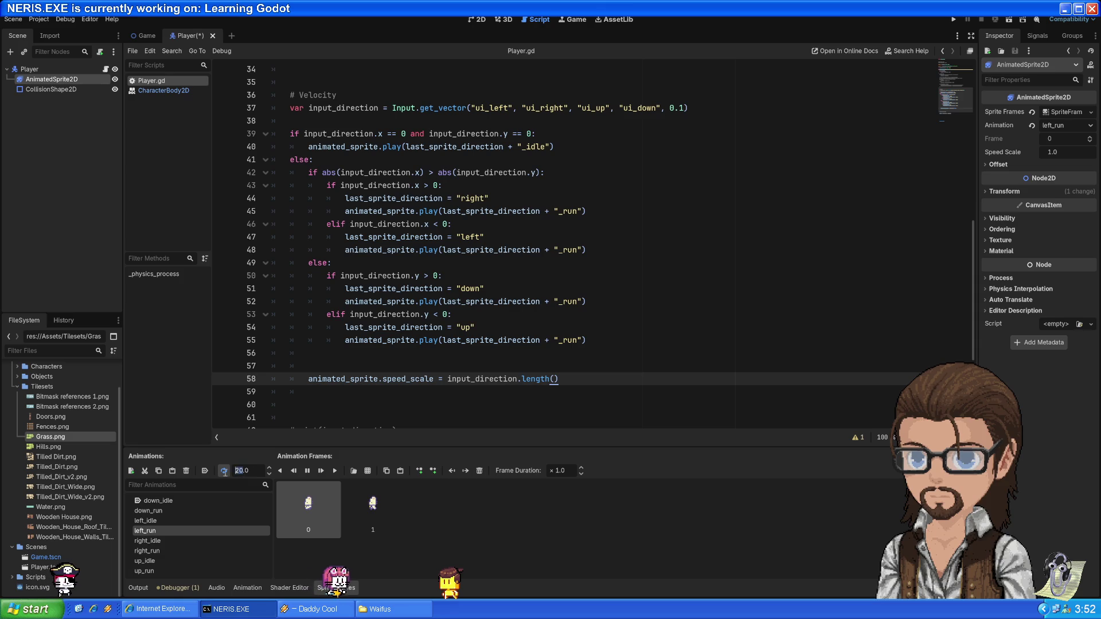
{"action": "left_click", "coordinate": [162, 552]}
{"action": "left_click", "coordinate": [198, 570]}
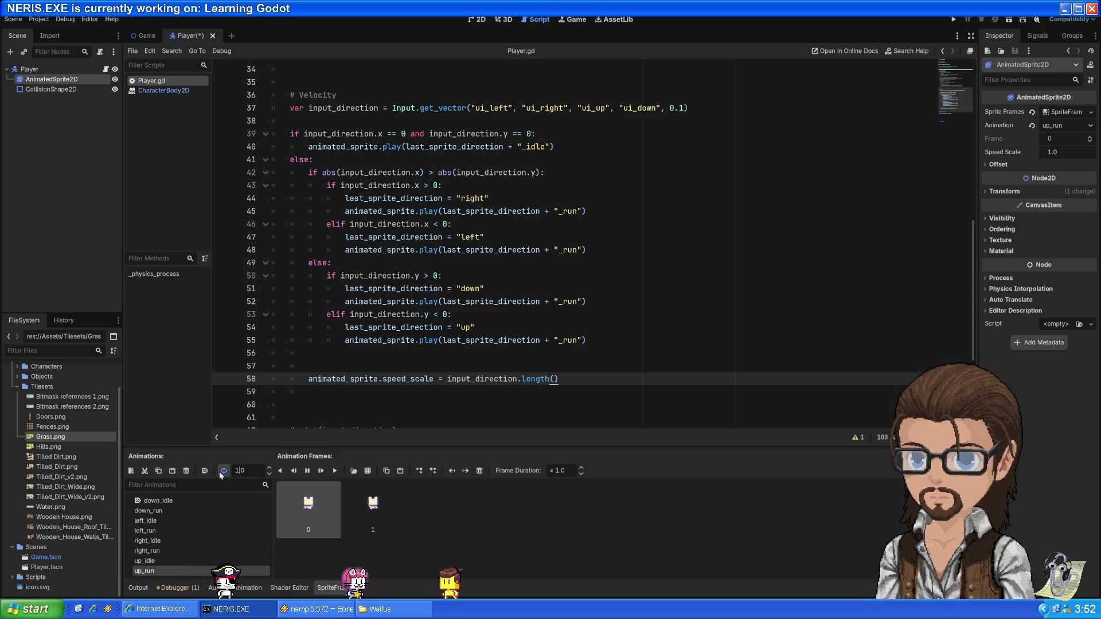
{"action": "left_click", "coordinate": [955, 22]}
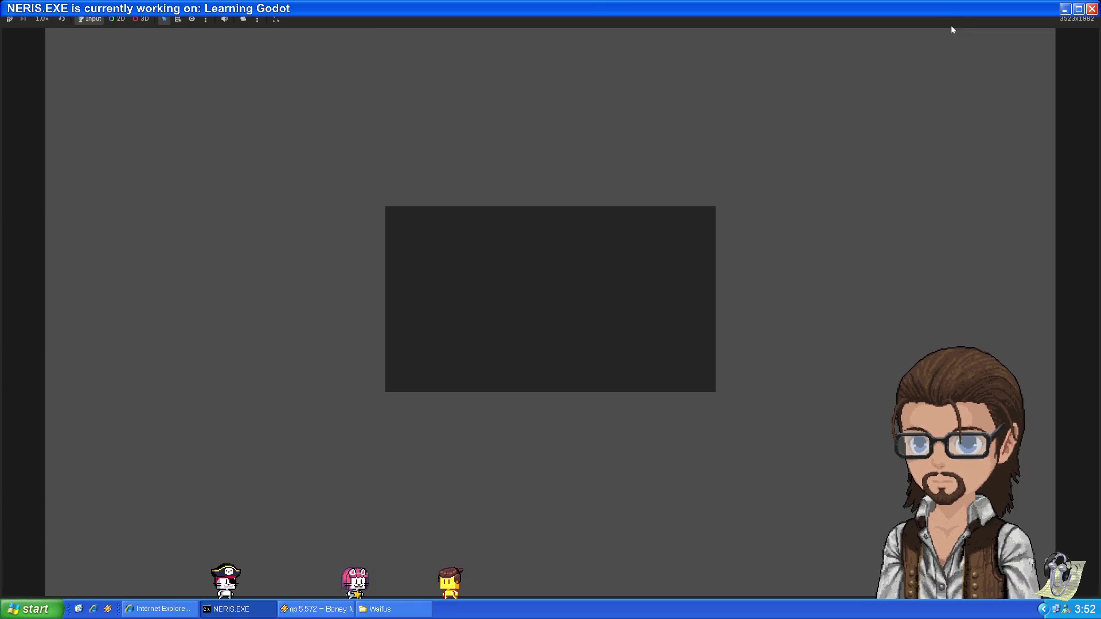
Walk the player up, down, right and left briefly, then stop the game
{"action": "key", "text": "Up"}
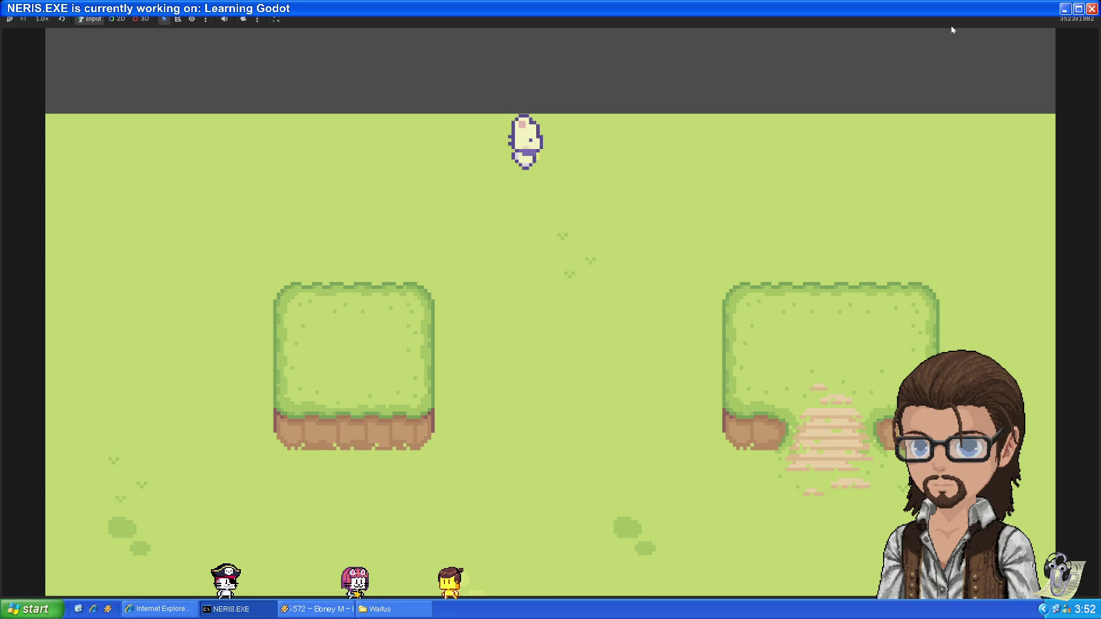
{"action": "key", "text": "Down"}
{"action": "key", "text": "Up"}
{"action": "key", "text": "Right"}
{"action": "key", "text": "Up"}
{"action": "key", "text": "Left"}
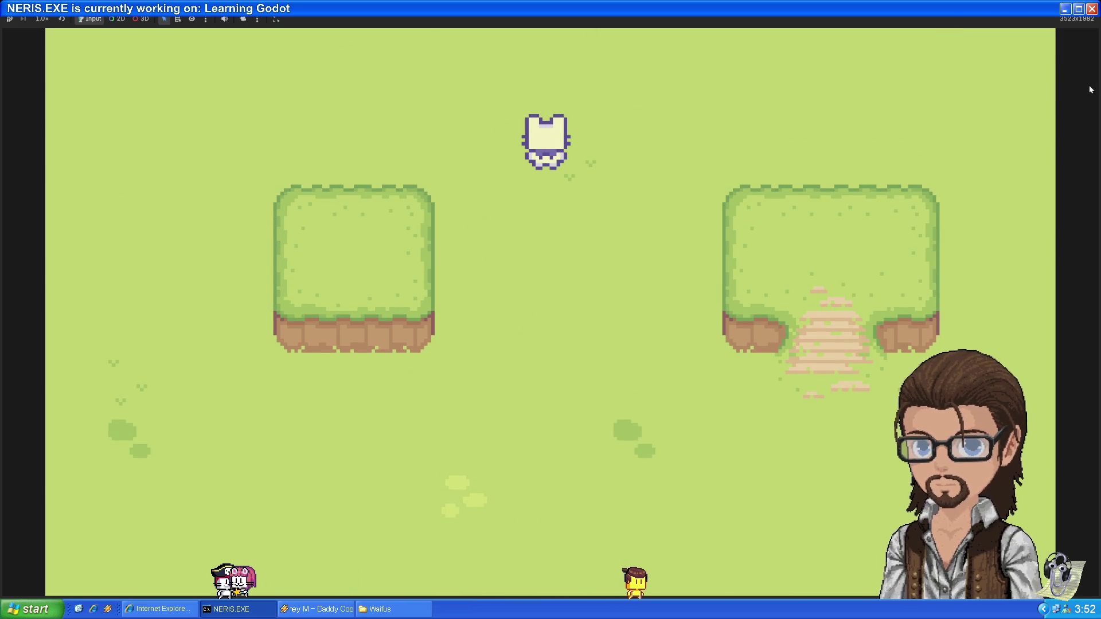
{"action": "key", "text": "F8"}
Check the up_idle and down_idle animations in SpriteFrames, save the Player scene and rerun
{"action": "left_click", "coordinate": [337, 588]}
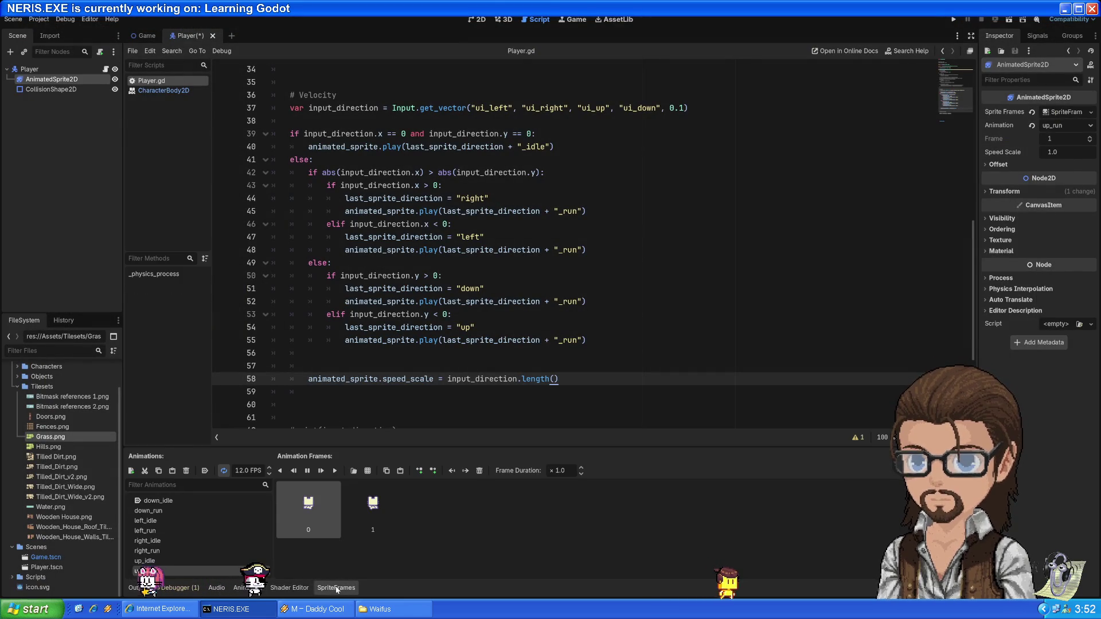
{"action": "left_click", "coordinate": [174, 561]}
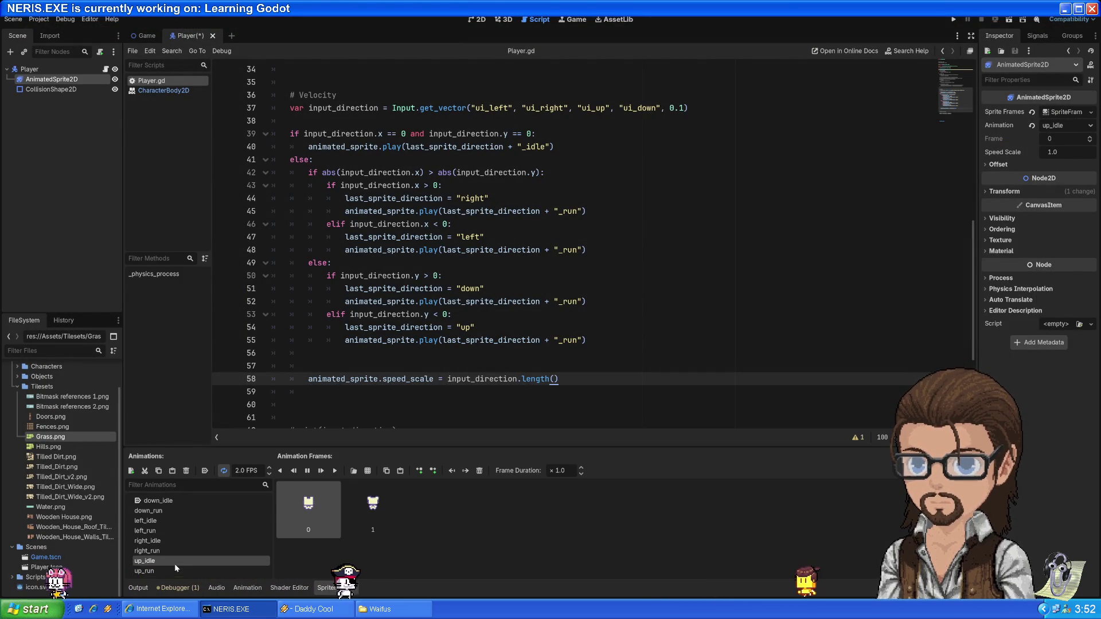
{"action": "key", "text": "Up"}
{"action": "key", "text": "Up"}
{"action": "key", "text": "Up"}
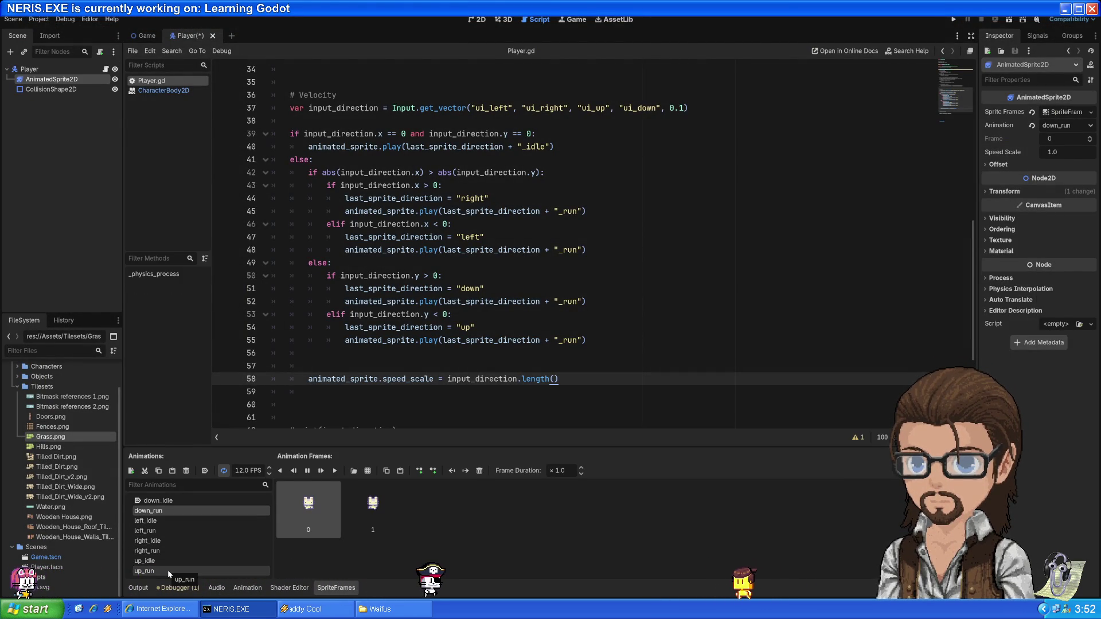
{"action": "key", "text": "ctrl+s"}
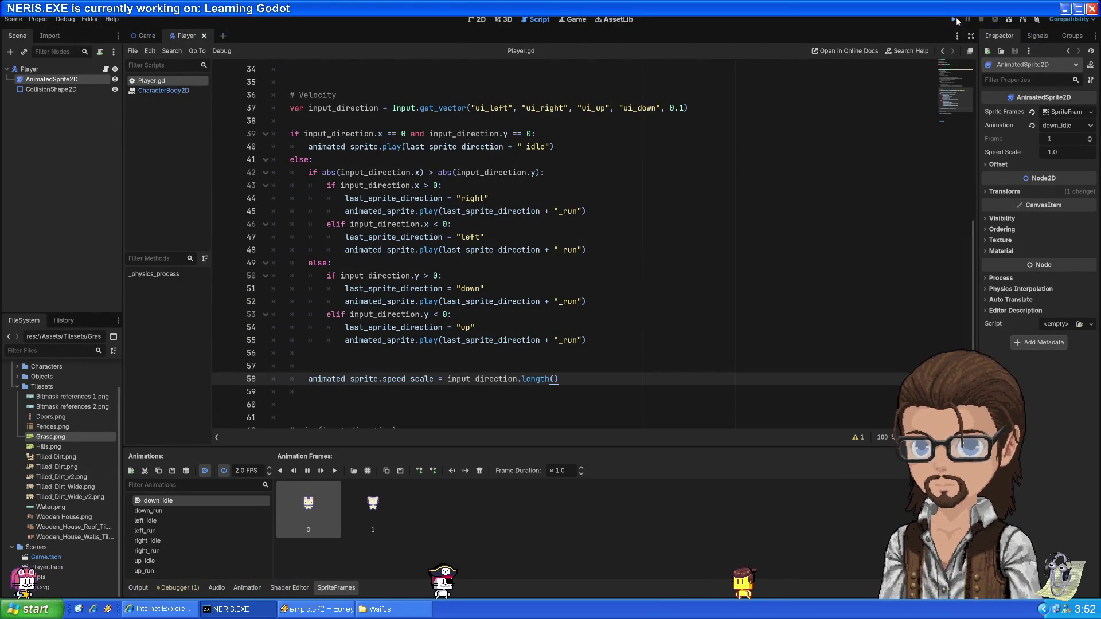
{"action": "left_click", "coordinate": [955, 20]}
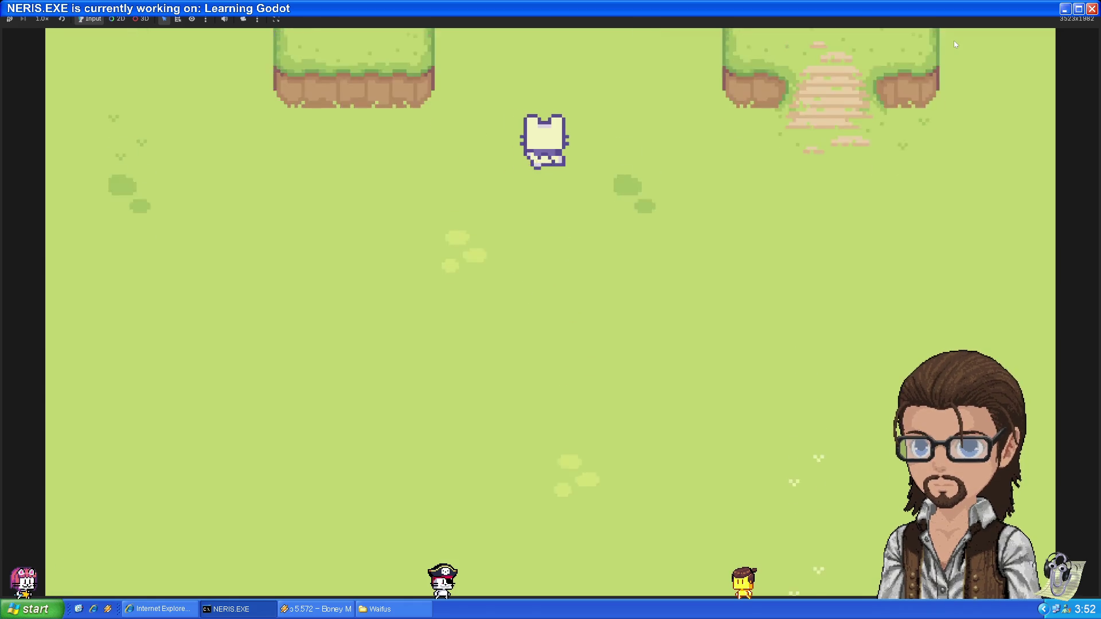
Walk the player around in every direction to test the slower run animations, then stop
{"action": "key", "text": "Down"}
{"action": "key", "text": "Up"}
{"action": "key", "text": "Down"}
{"action": "key", "text": "Right"}
{"action": "key", "text": "Up"}
{"action": "key", "text": "Left"}
{"action": "key", "text": "Left"}
{"action": "key", "text": "Down"}
{"action": "key", "text": "Up"}
{"action": "key", "text": "Right"}
{"action": "key", "text": "Down"}
{"action": "key", "text": "Up"}
{"action": "key", "text": "Left"}
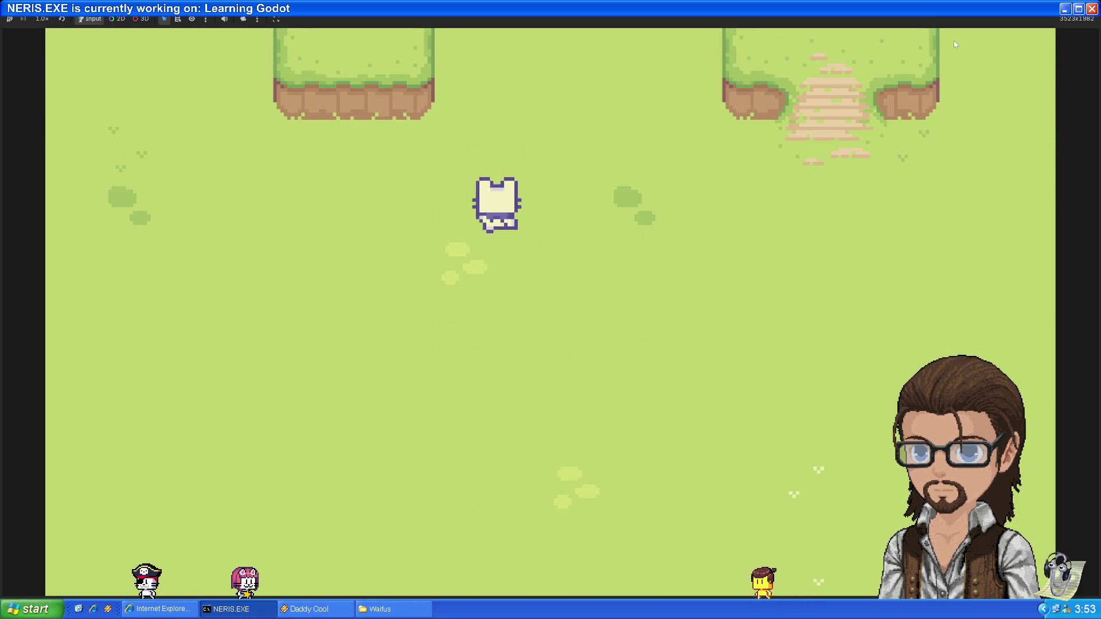
{"action": "key", "text": "Up"}
{"action": "key", "text": "Right"}
{"action": "key", "text": "Down"}
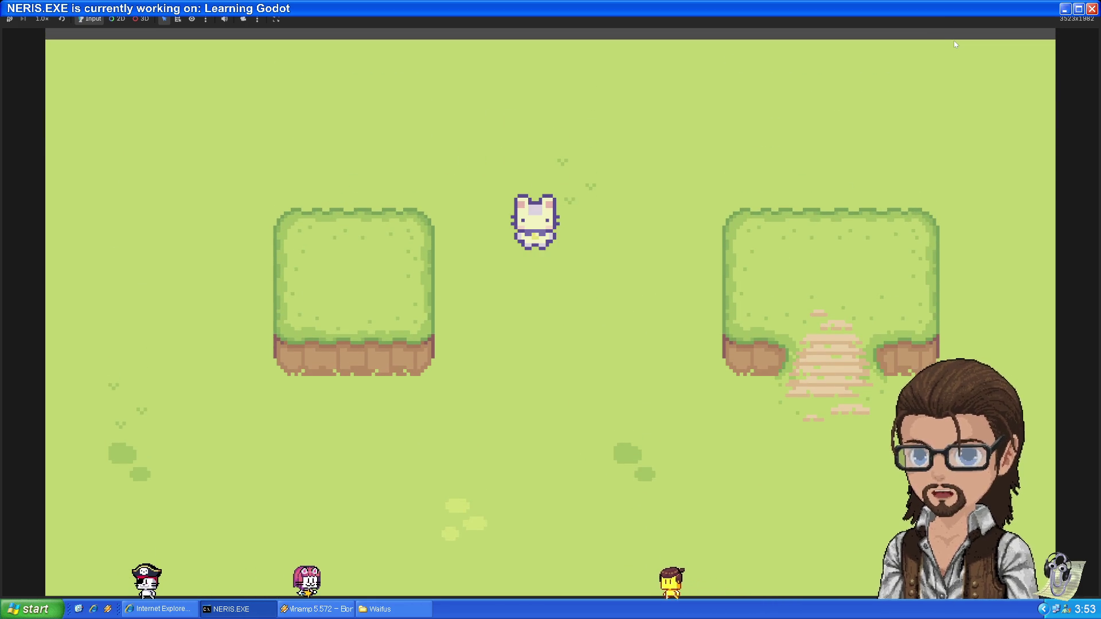
{"action": "key", "text": "F8"}
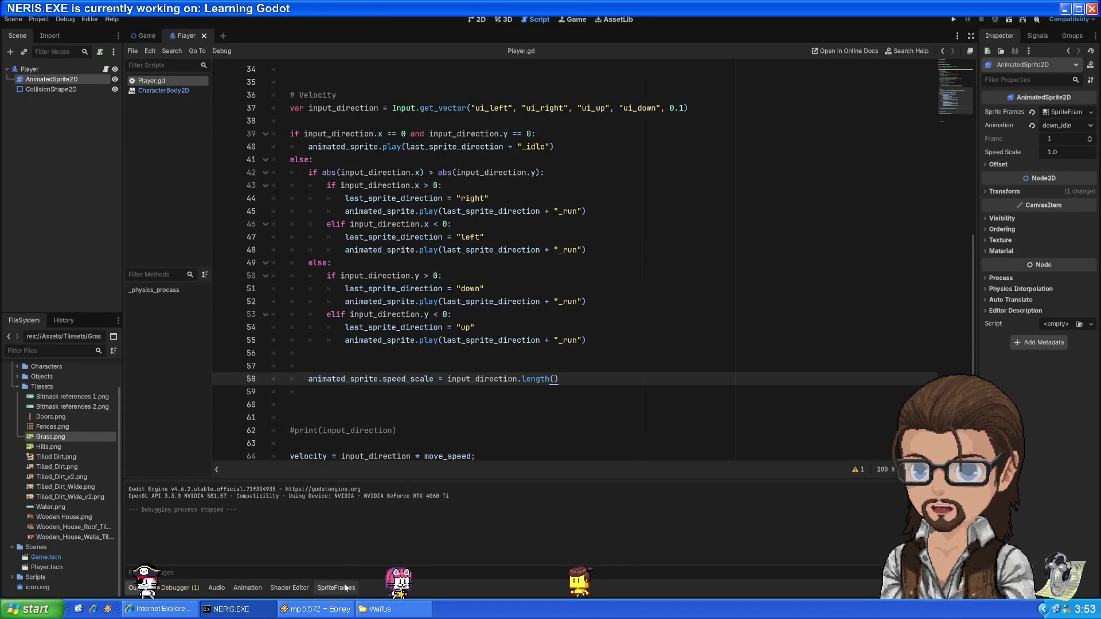
Set the down_run, left_run, right_run and up_run animations to 15 FPS, then run the game
{"action": "left_click", "coordinate": [327, 590]}
{"action": "left_click", "coordinate": [164, 511]}
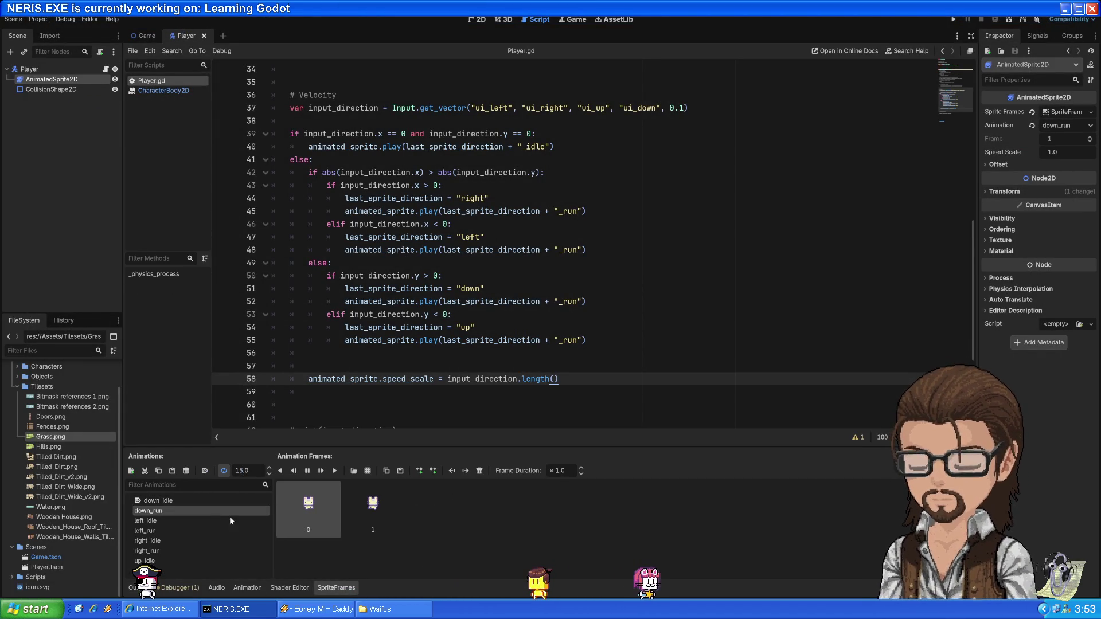
{"action": "left_click", "coordinate": [171, 530]}
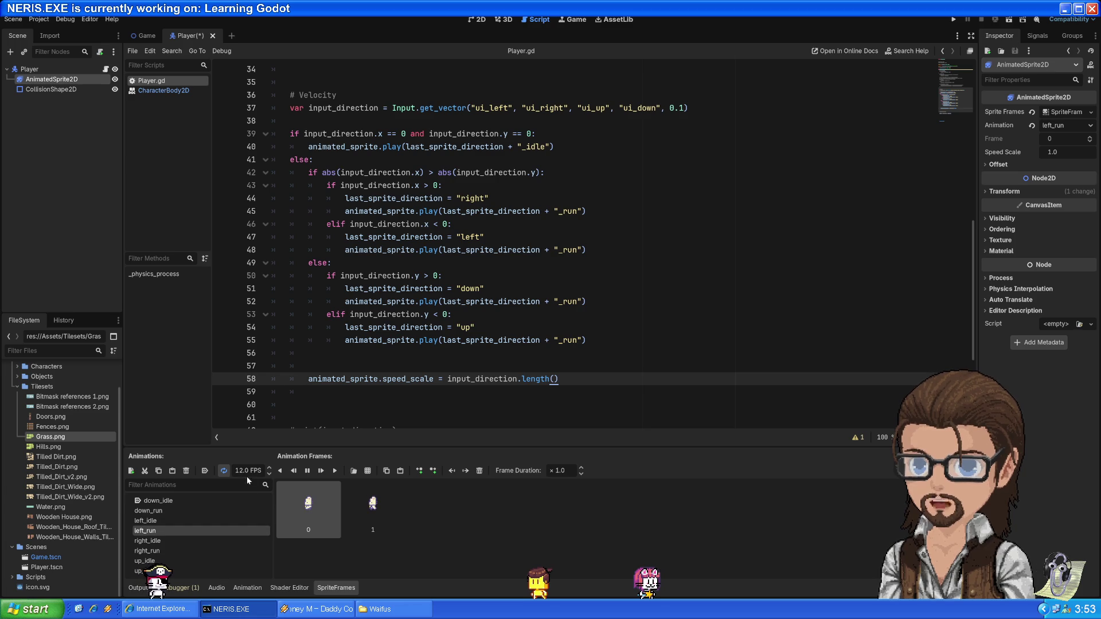
{"action": "left_click", "coordinate": [188, 553]}
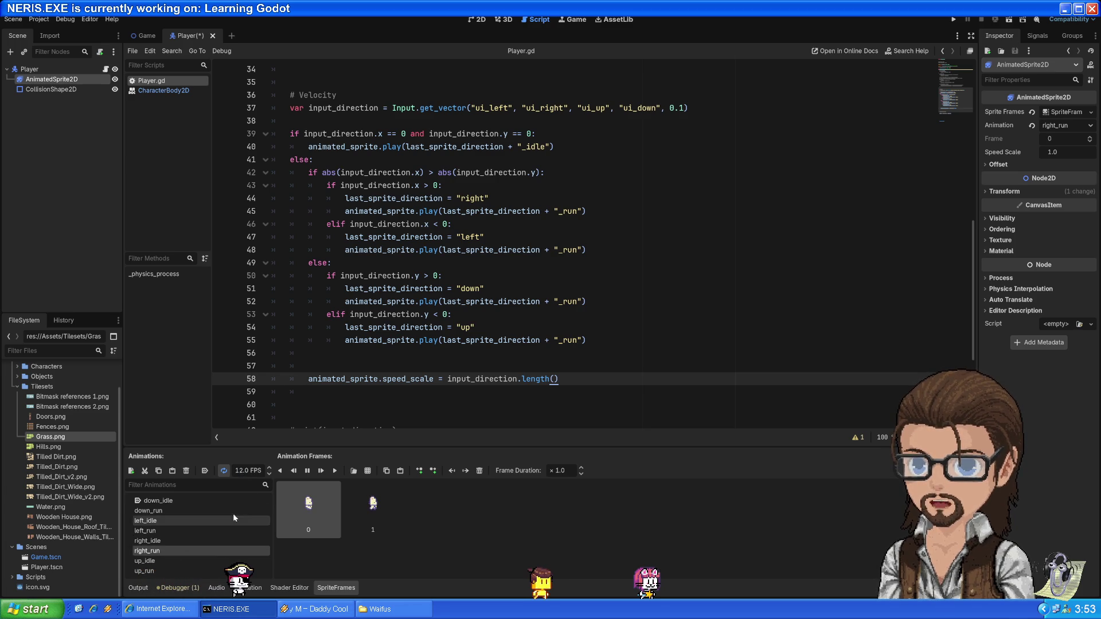
{"action": "type", "text": "15"}
{"action": "left_click", "coordinate": [195, 571]}
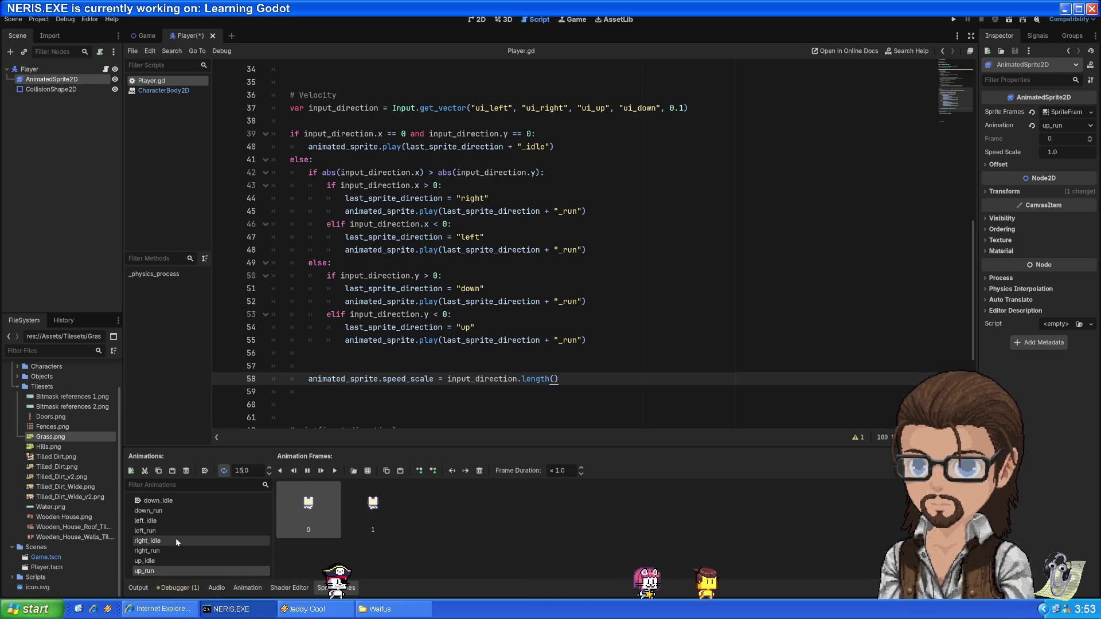
{"action": "left_click", "coordinate": [167, 551]}
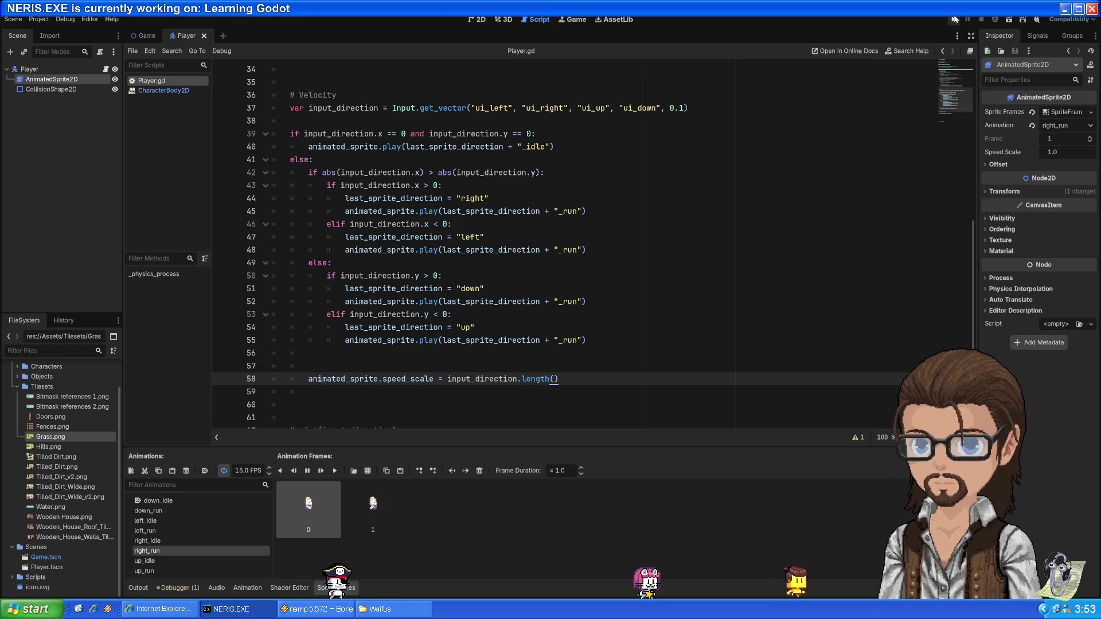
{"action": "left_click", "coordinate": [955, 19]}
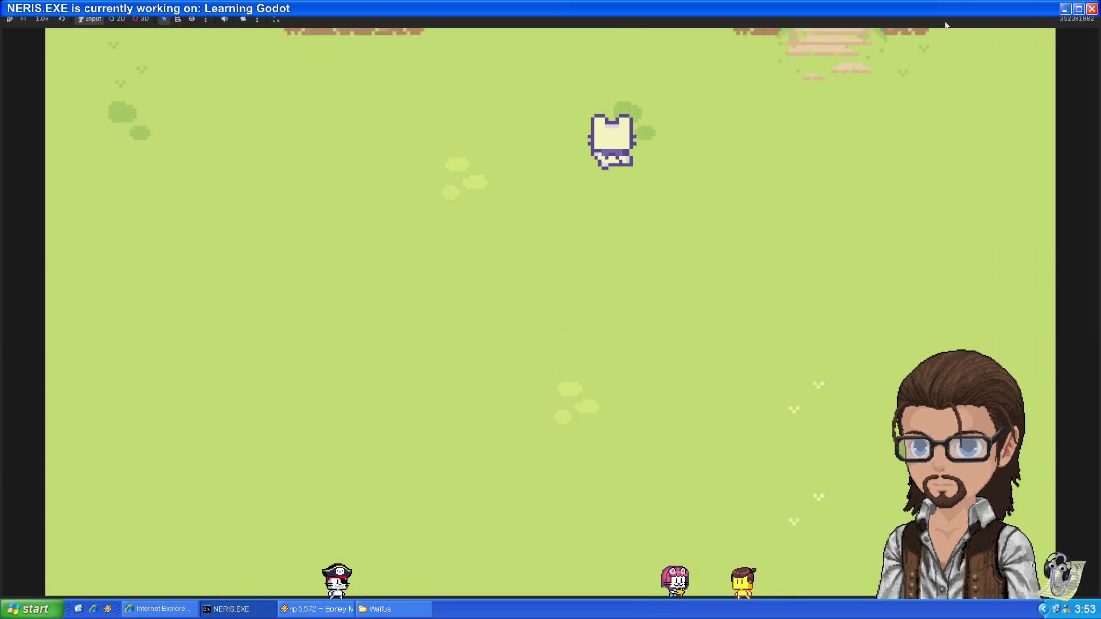
Walk the player around the grass map in every direction with the arrow keys to test its animations
{"action": "key", "text": "Up"}
{"action": "key", "text": "Down"}
{"action": "key", "text": "Left"}
{"action": "key", "text": "Up"}
{"action": "key", "text": "Down"}
{"action": "key", "text": "Right"}
{"action": "key", "text": "Down"}
{"action": "key", "text": "Left"}
{"action": "key", "text": "Down"}
{"action": "key", "text": "Up"}
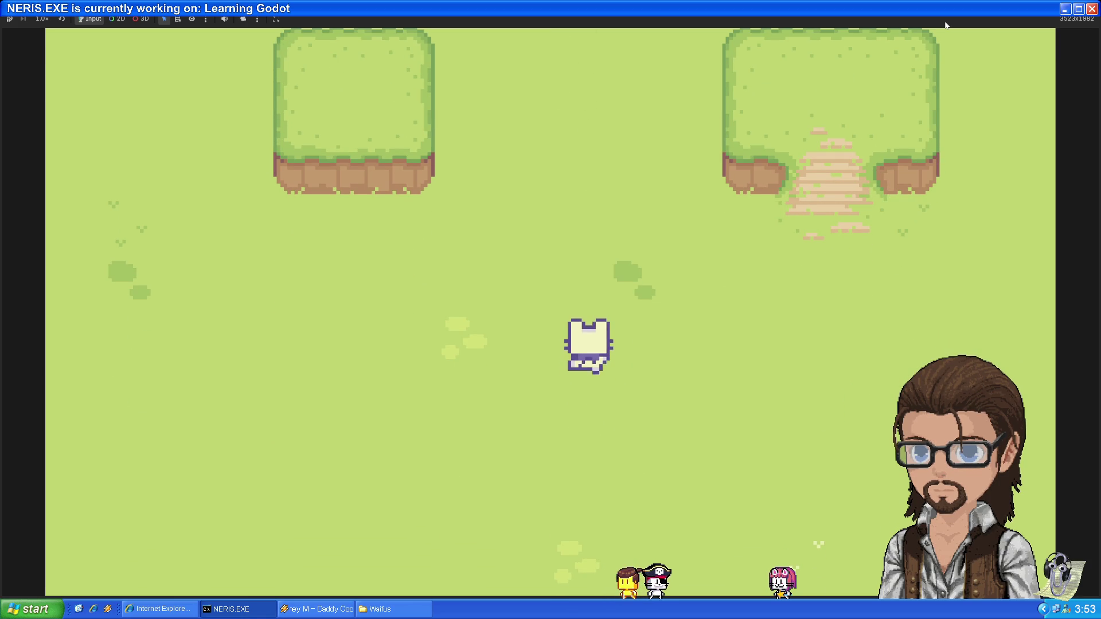
{"action": "key", "text": "Up"}
{"action": "key", "text": "Up"}
{"action": "key", "text": "Left"}
{"action": "key", "text": "Down"}
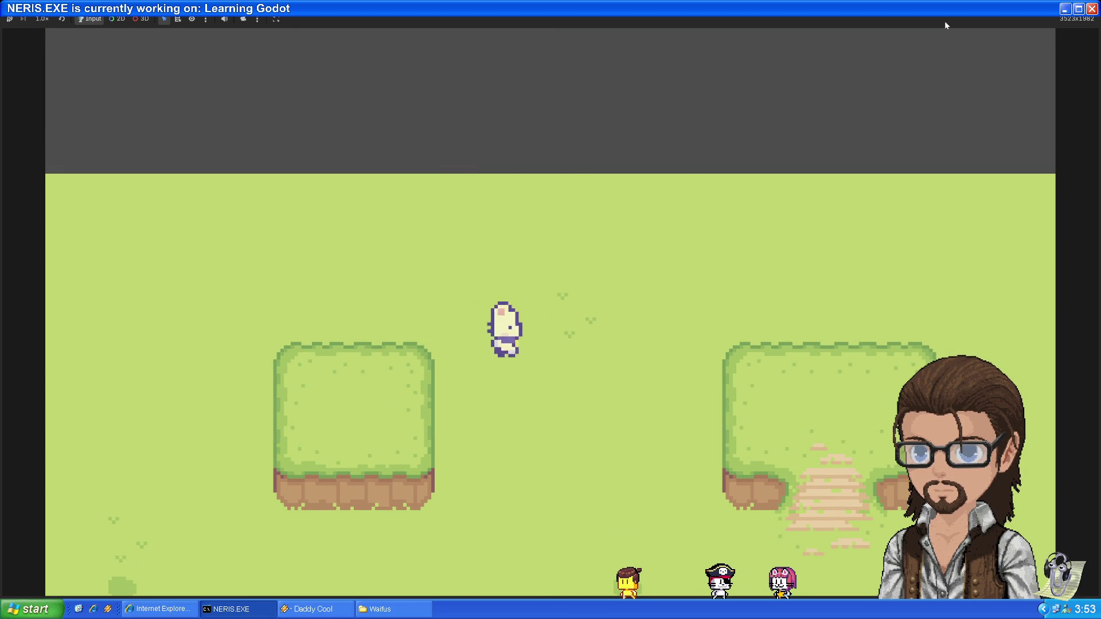
{"action": "key", "text": "Down"}
{"action": "key", "text": "Right"}
{"action": "key", "text": "Up"}
{"action": "key", "text": "Left"}
{"action": "key", "text": "Down"}
{"action": "key", "text": "Left"}
{"action": "key", "text": "Up"}
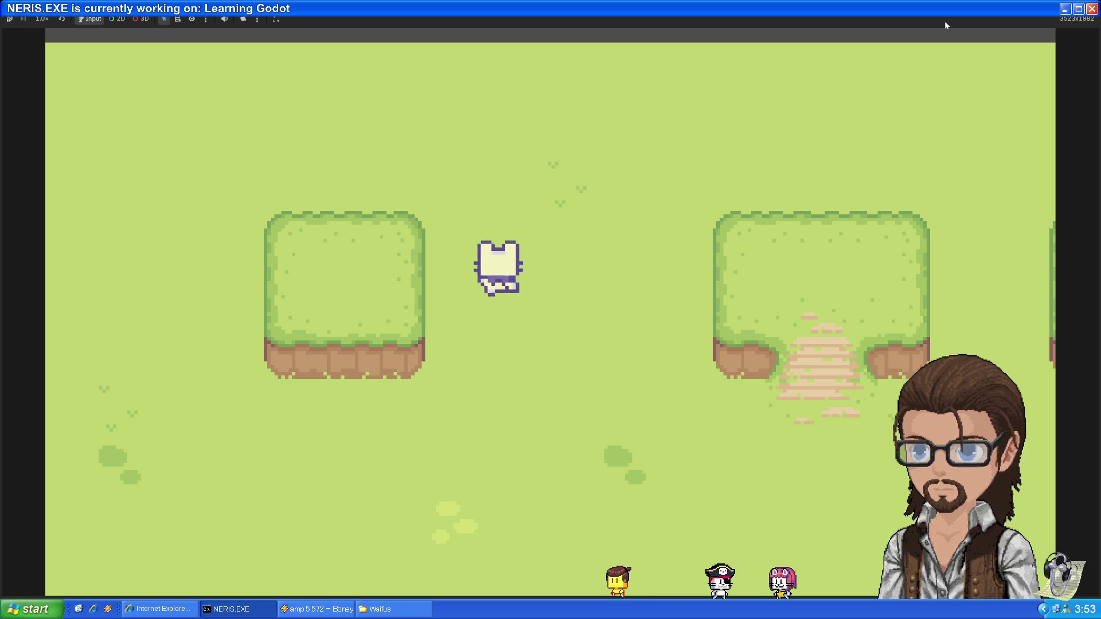
{"action": "key", "text": "Up"}
{"action": "key", "text": "Left"}
{"action": "key", "text": "Down"}
{"action": "key", "text": "Right"}
{"action": "key", "text": "Down"}
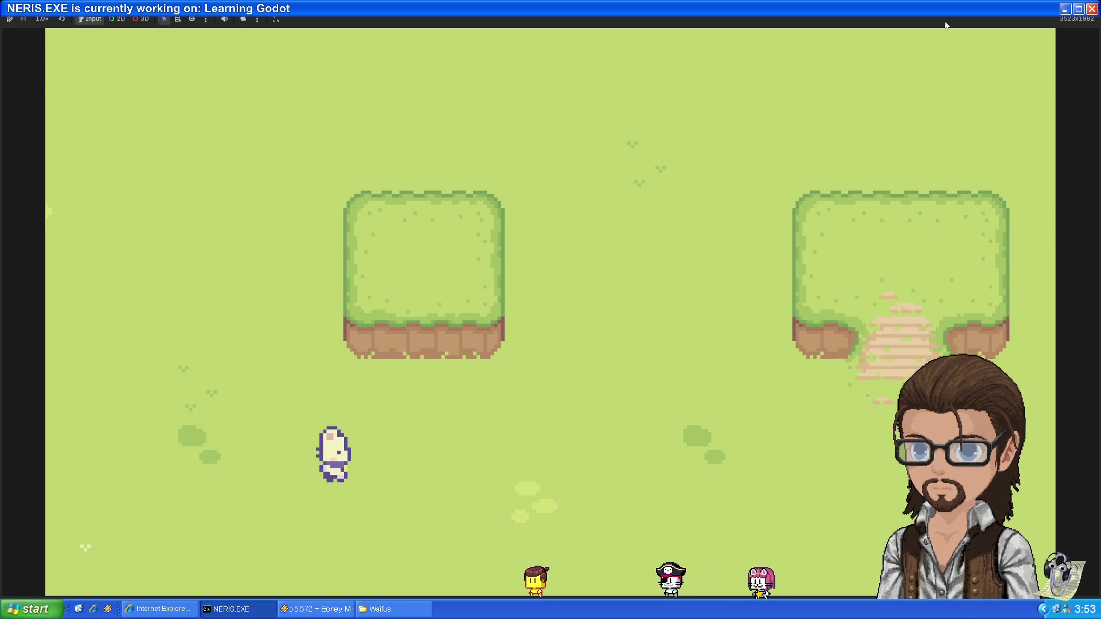
{"action": "key", "text": "Up"}
{"action": "key", "text": "Right"}
{"action": "key", "text": "Down"}
Keep walking the player past the grass blocks, then stop the running game with F8
{"action": "key", "text": "Down"}
{"action": "key", "text": "Left"}
{"action": "key", "text": "Down"}
{"action": "key", "text": "Right"}
{"action": "key", "text": "Up"}
{"action": "key", "text": "Right"}
{"action": "key", "text": "Left"}
{"action": "key", "text": "Down"}
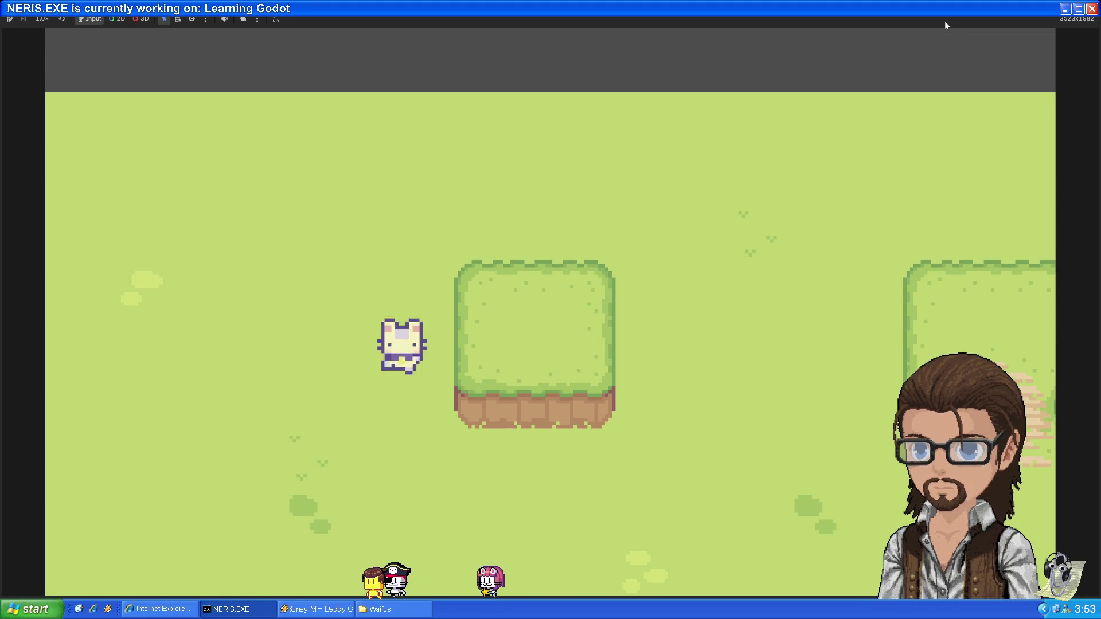
{"action": "key", "text": "Right"}
{"action": "key", "text": "Up"}
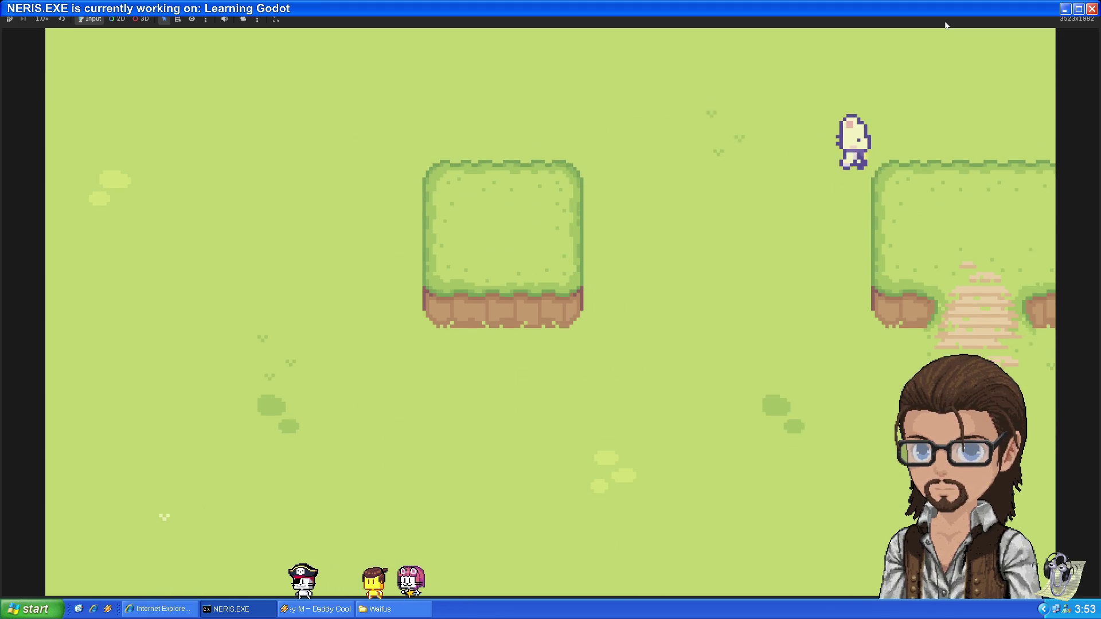
{"action": "key", "text": "Left"}
{"action": "key", "text": "Down"}
{"action": "key", "text": "Up"}
{"action": "key", "text": "Right"}
{"action": "key", "text": "Down"}
{"action": "key", "text": "Down"}
{"action": "key", "text": "Left"}
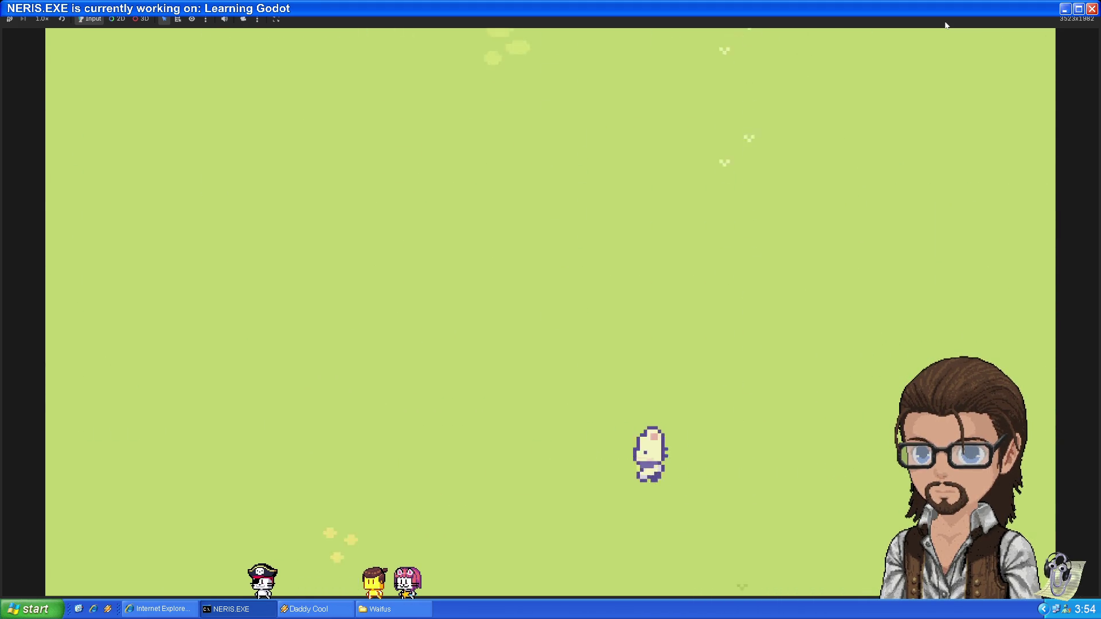
{"action": "key", "text": "Right"}
{"action": "key", "text": "Up"}
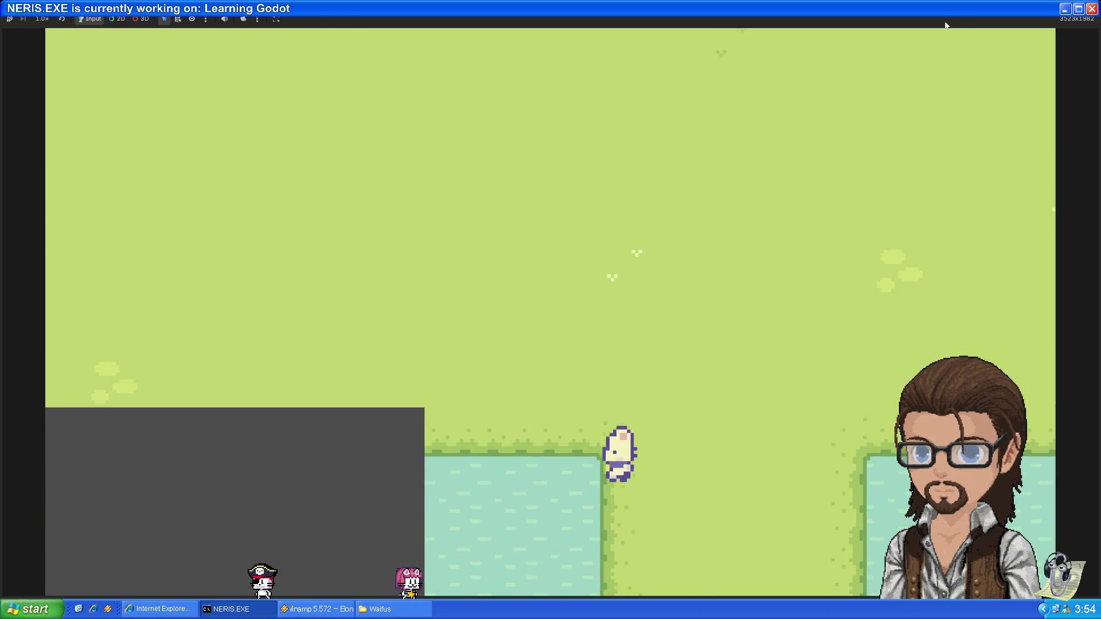
{"action": "key", "text": "Down"}
{"action": "key", "text": "Right"}
{"action": "key", "text": "Up"}
{"action": "key", "text": "Left"}
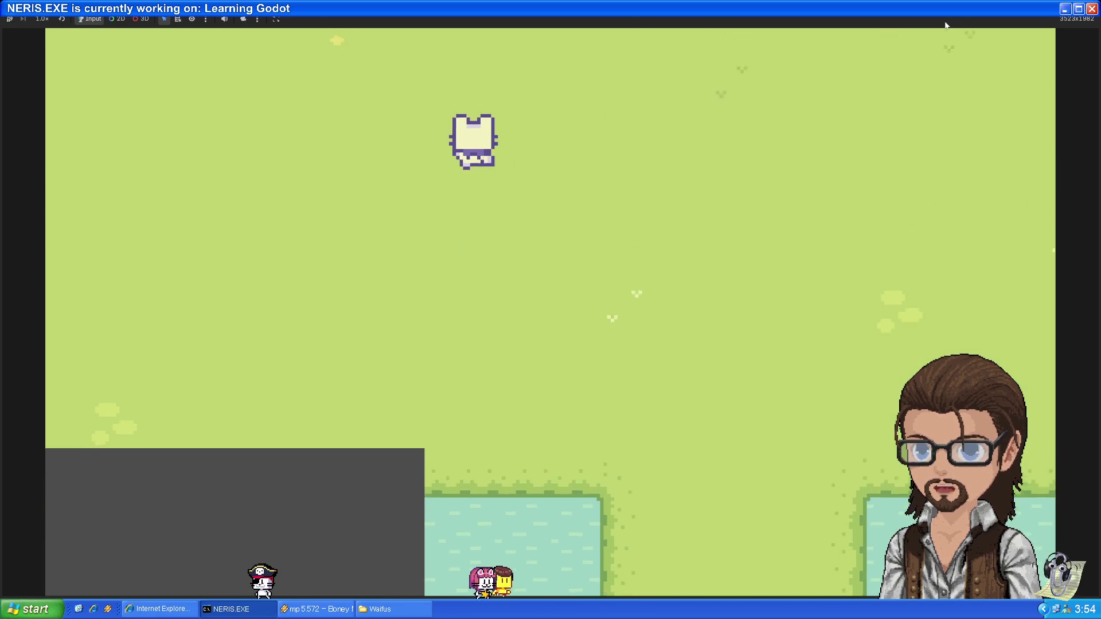
{"action": "key", "text": "Up"}
{"action": "key", "text": "Left"}
{"action": "key", "text": "Right"}
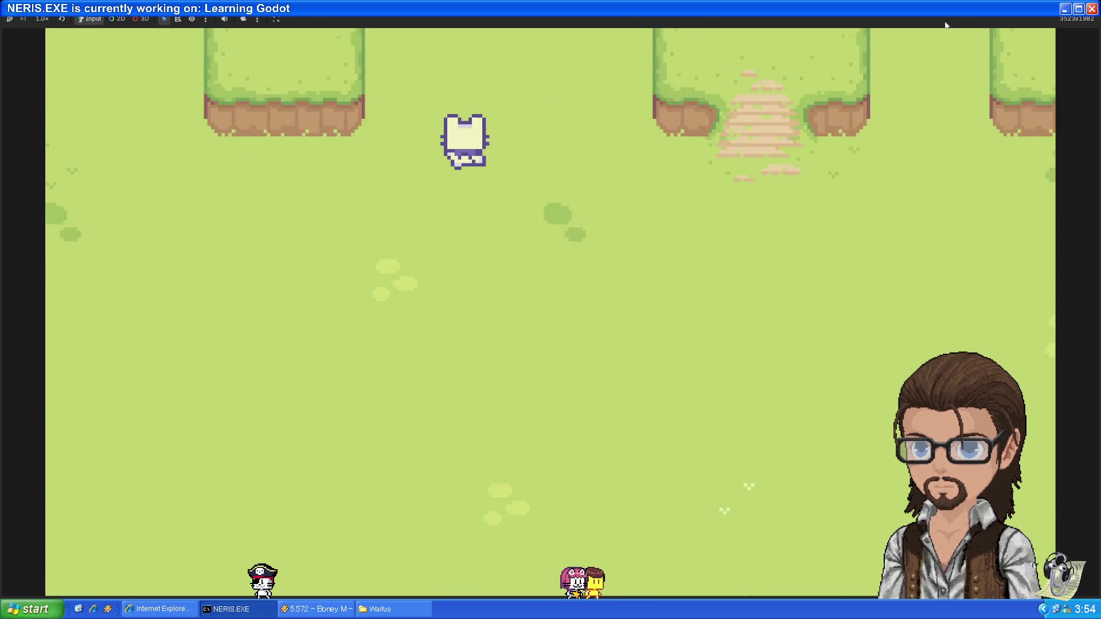
{"action": "key", "text": "Up"}
{"action": "key", "text": "Left"}
{"action": "key", "text": "Right"}
{"action": "key", "text": "Down"}
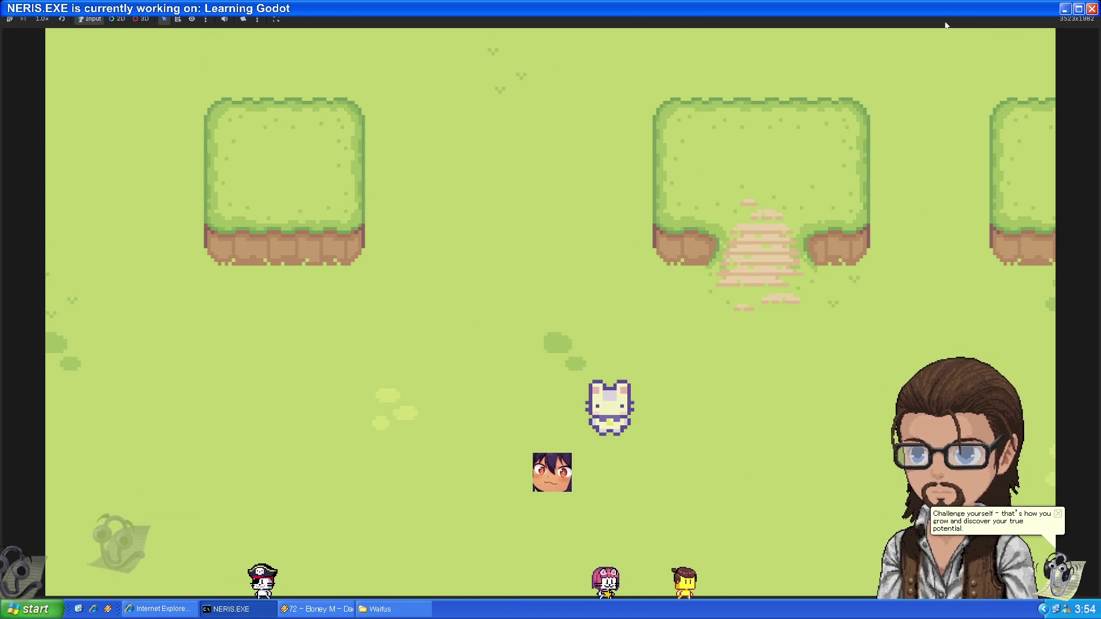
{"action": "key", "text": "F8"}
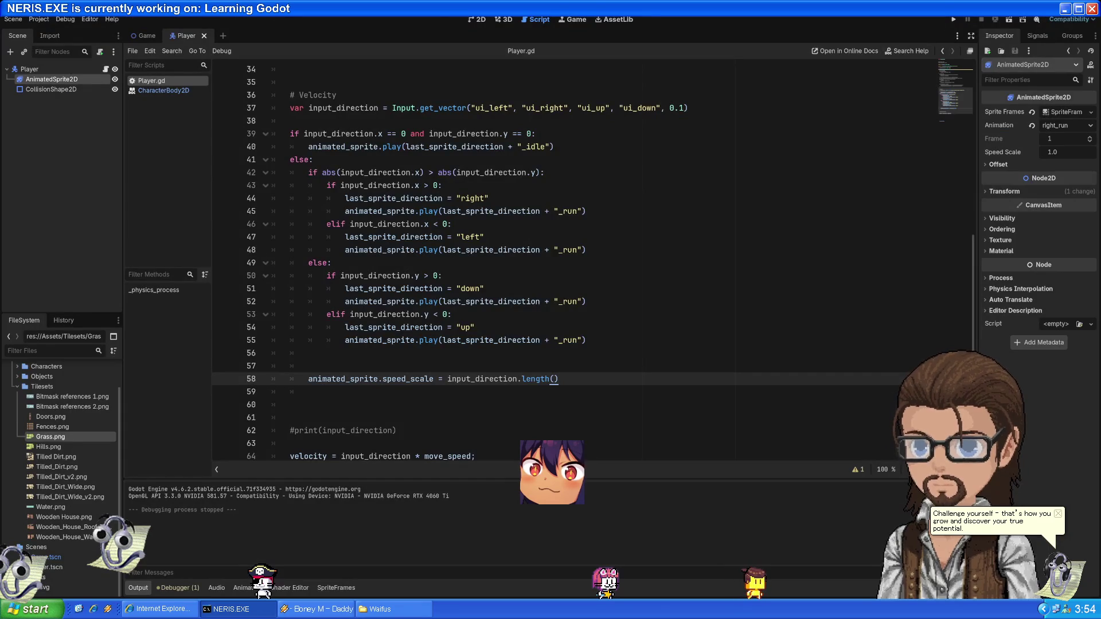
Select the Player node in the Game scene's 2D view, then save and run the project
{"action": "left_click", "coordinate": [146, 35]}
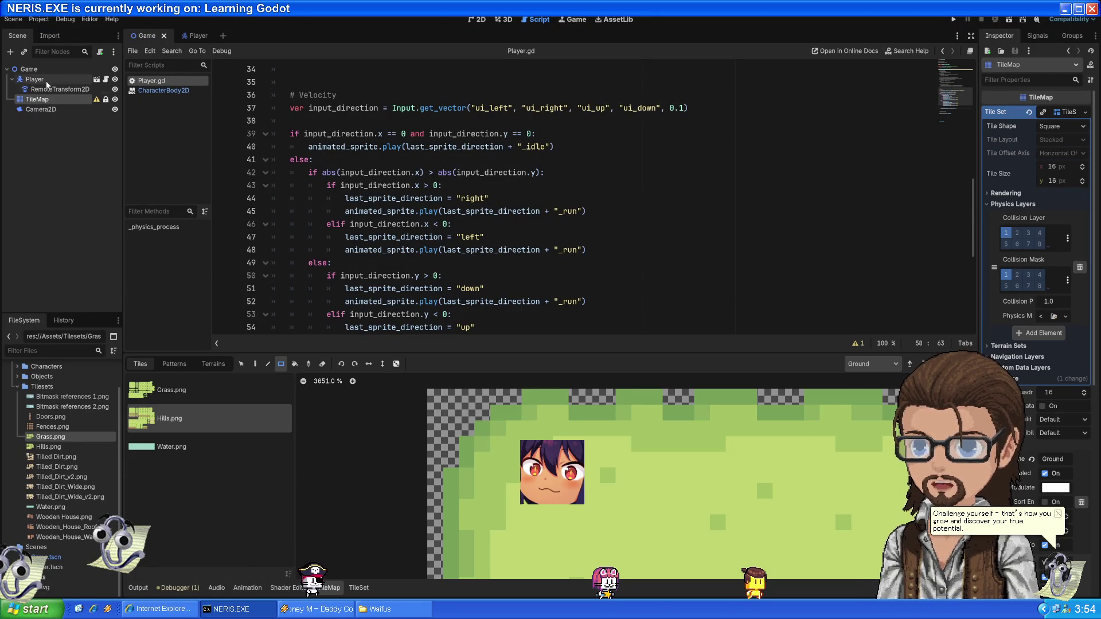
{"action": "key", "text": "ctrl+F1"}
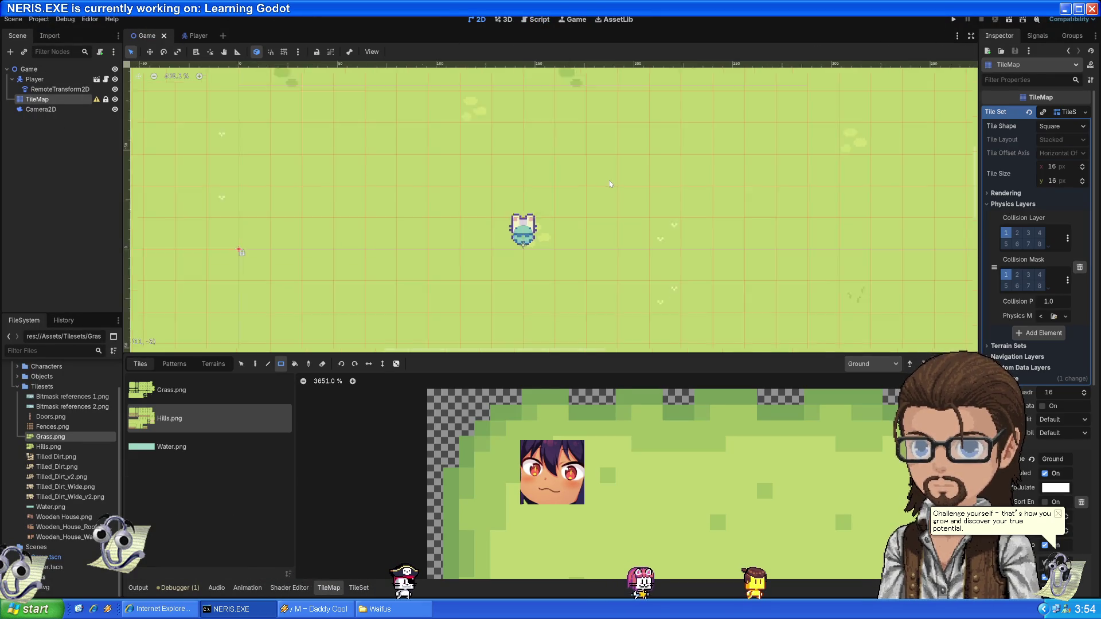
{"action": "scroll", "coordinate": [608, 188], "scroll_direction": "down", "scroll_amount": 2}
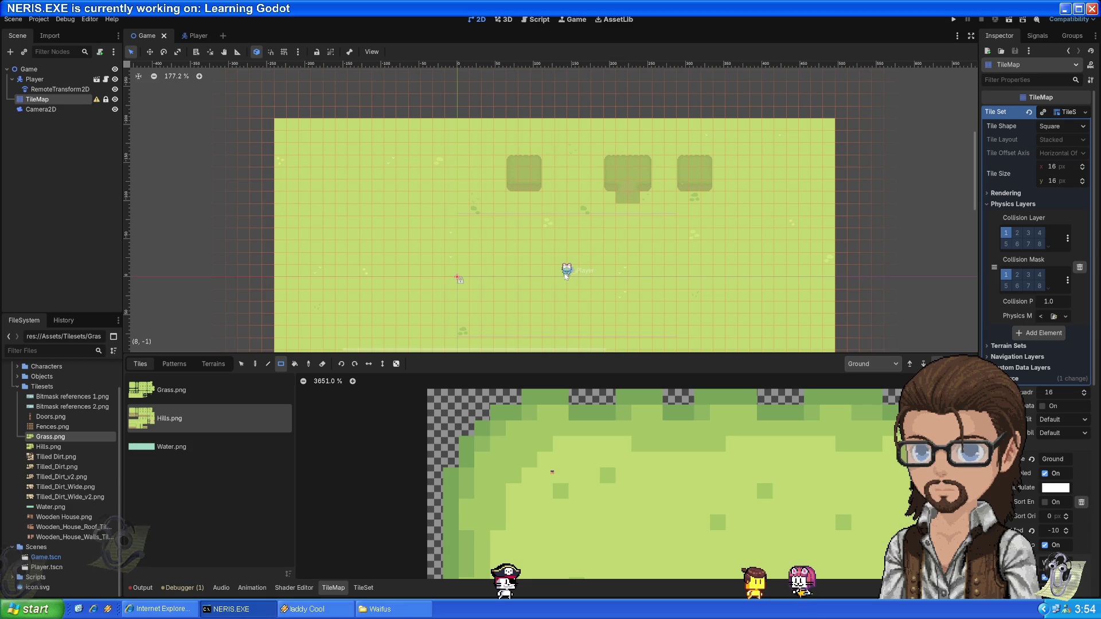
{"action": "left_click", "coordinate": [34, 80]}
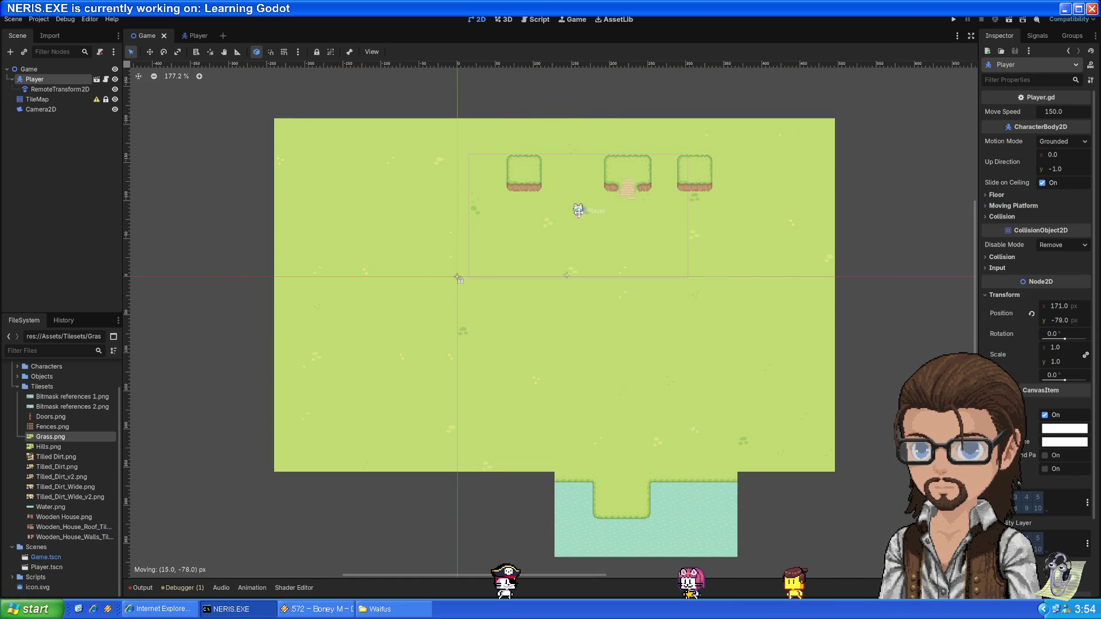
{"action": "left_click", "coordinate": [953, 19]}
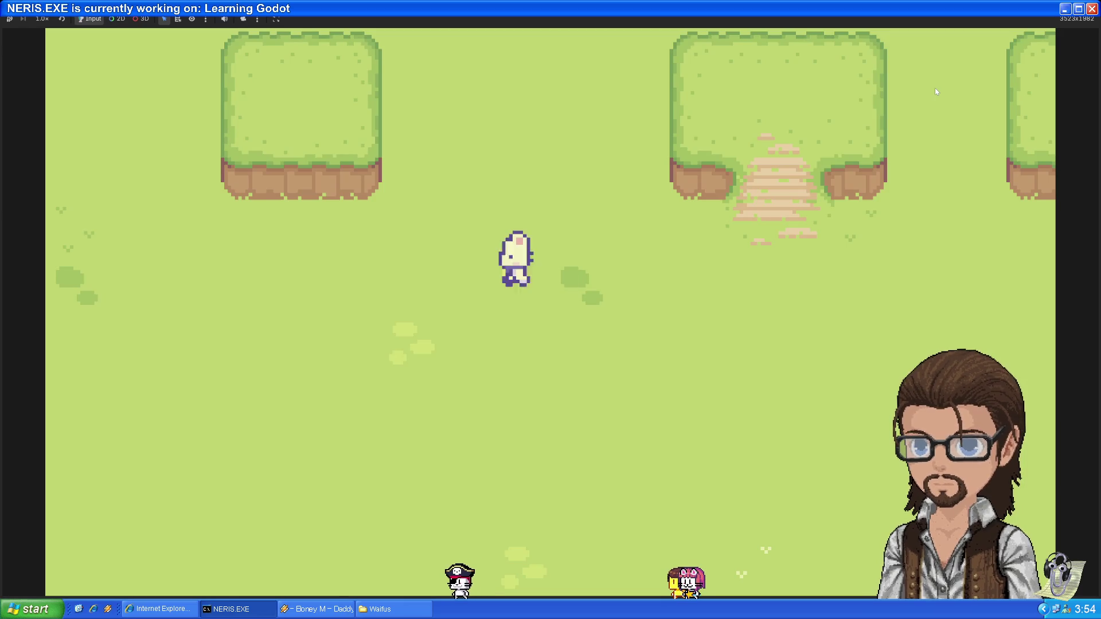
Run the player up, down, left and right across the grass with the arrow keys
{"action": "key", "text": "Up"}
{"action": "key", "text": "Down"}
{"action": "key", "text": "Right"}
{"action": "key", "text": "Up"}
{"action": "key", "text": "Down"}
{"action": "key", "text": "Left"}
{"action": "key", "text": "Up"}
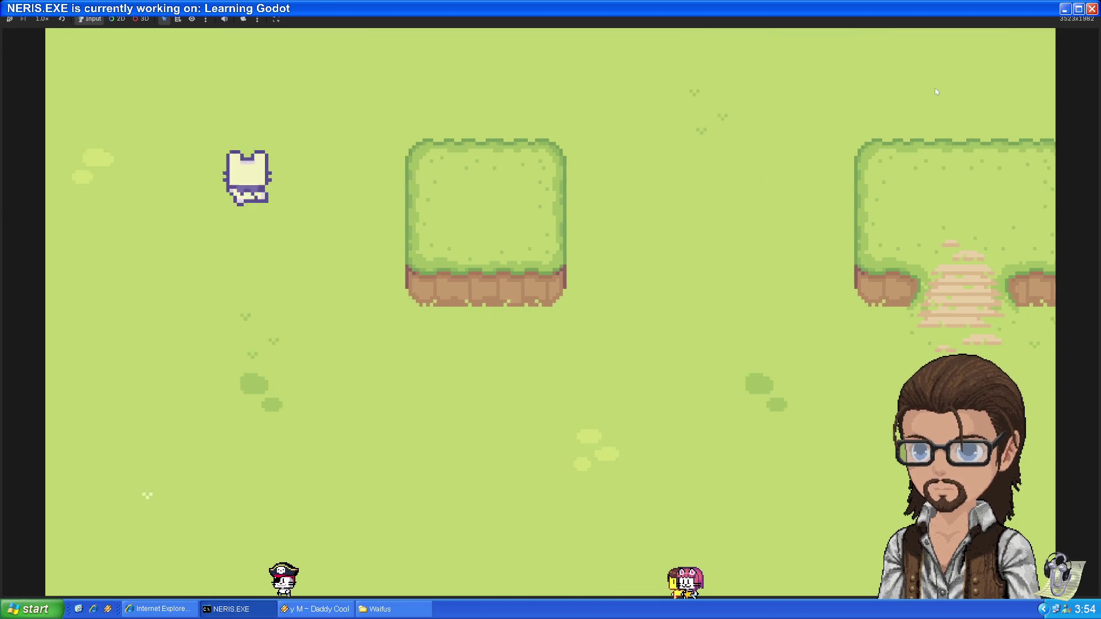
{"action": "key", "text": "Right"}
{"action": "key", "text": "Up"}
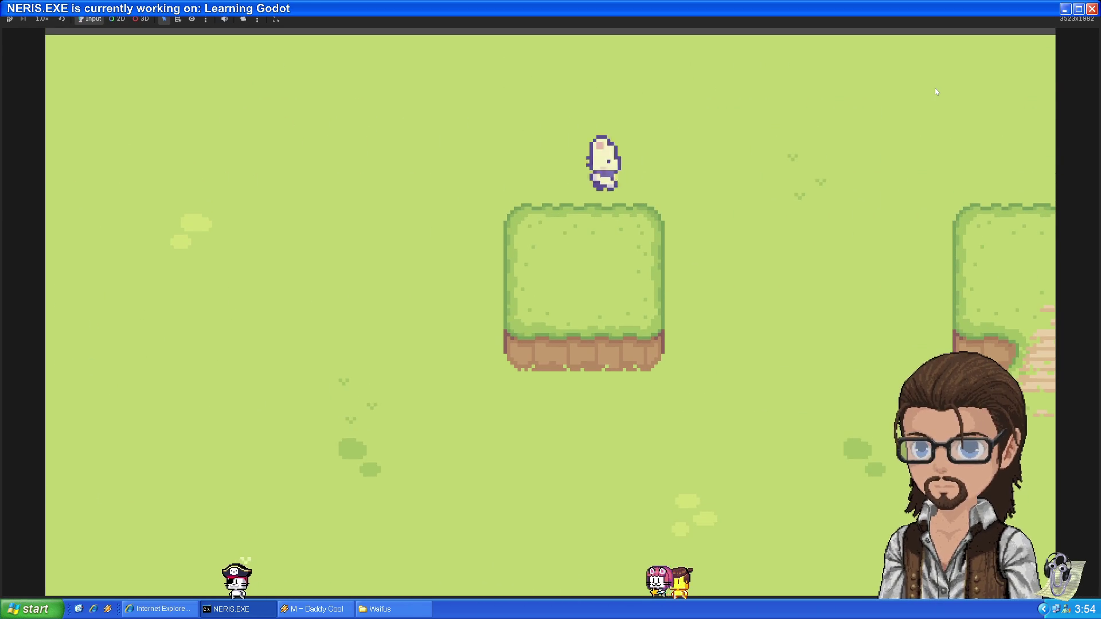
{"action": "key", "text": "Right"}
{"action": "key", "text": "Down"}
{"action": "key", "text": "Left"}
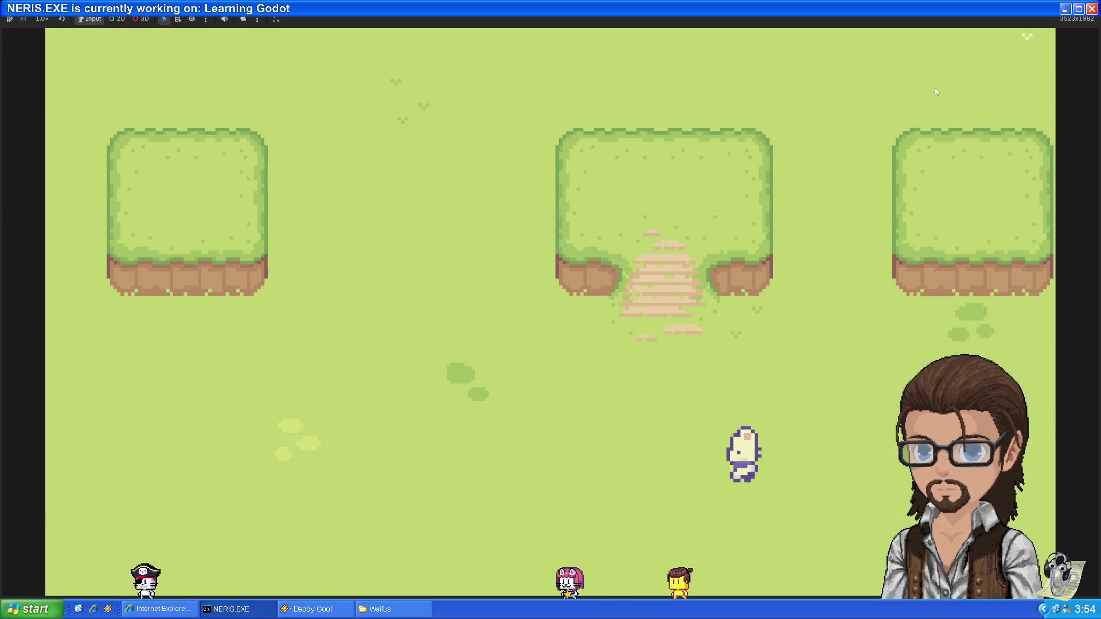
Walk the player onto the centre island and around it, then stop the game with F8
{"action": "key", "text": "Up"}
{"action": "key", "text": "Left"}
{"action": "key", "text": "Right"}
{"action": "key", "text": "Down"}
{"action": "key", "text": "Left"}
{"action": "key", "text": "Up"}
{"action": "key", "text": "Left"}
{"action": "key", "text": "Down"}
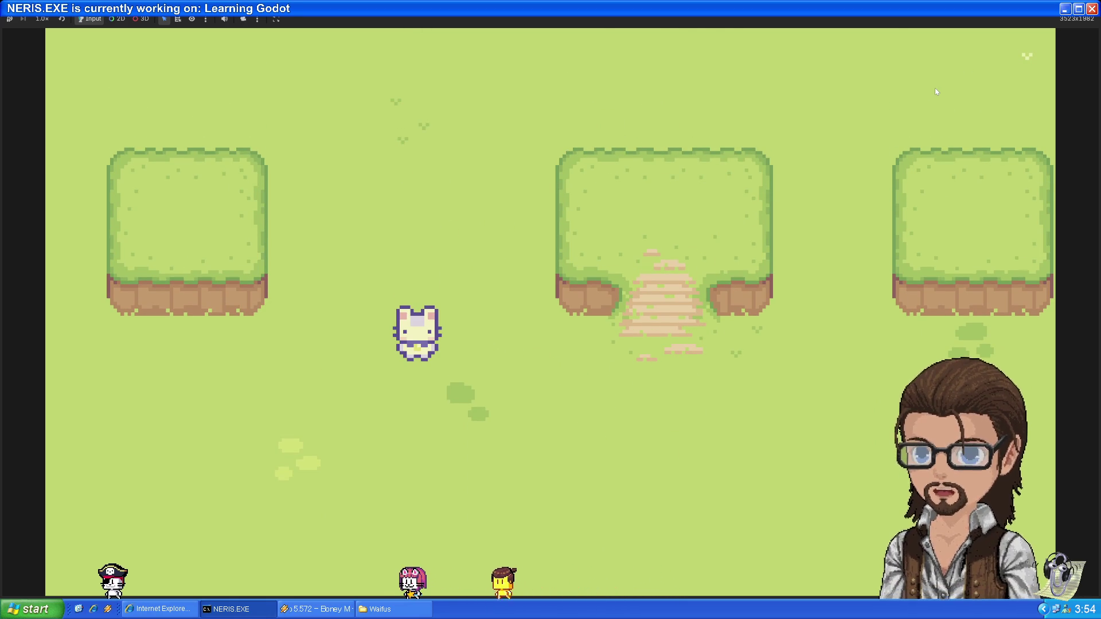
{"action": "key", "text": "Up"}
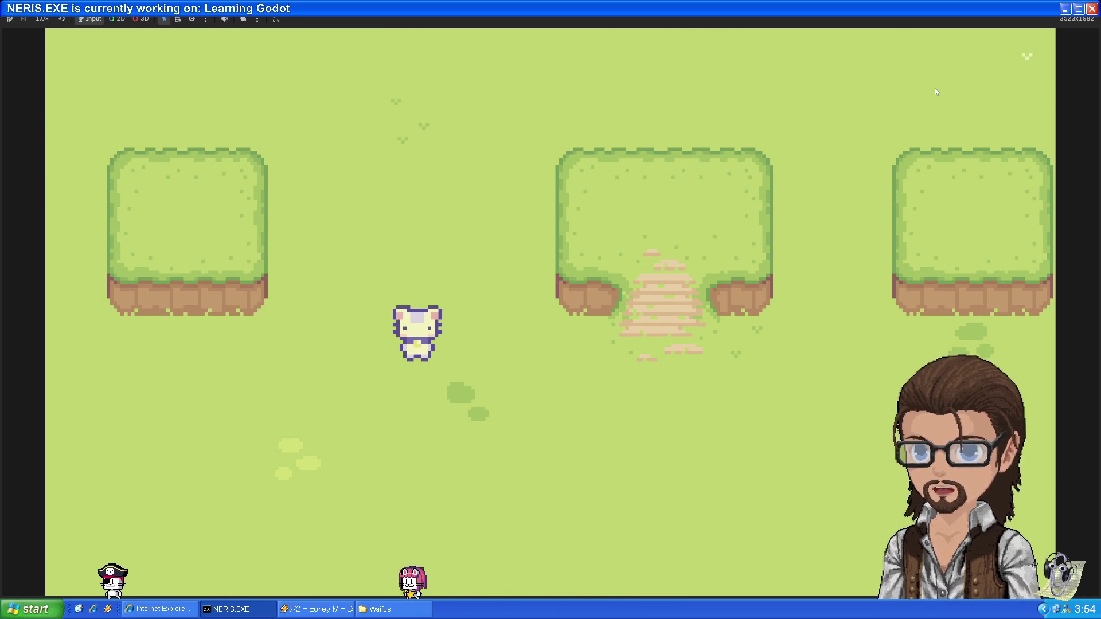
{"action": "key", "text": "F8"}
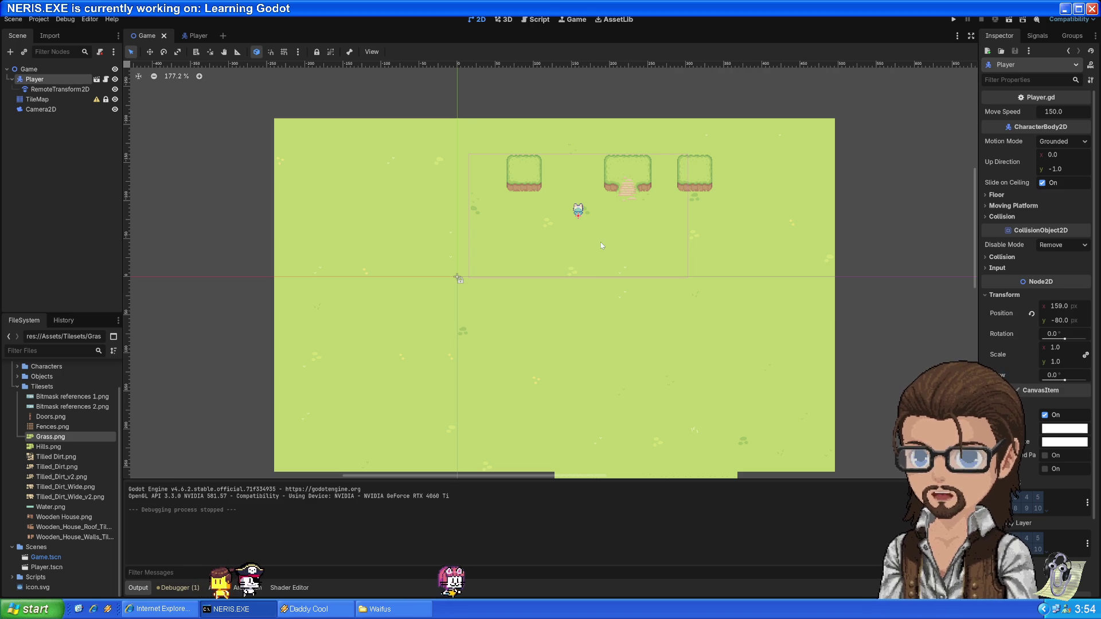
{"action": "scroll", "coordinate": [600, 218], "scroll_direction": "up", "scroll_amount": 5}
{"action": "mouse_move", "coordinate": [594, 203]}
{"action": "left_mouse_down"}
{"action": "mouse_move", "coordinate": [507, 246]}
{"action": "mouse_move", "coordinate": [596, 277]}
{"action": "left_mouse_up"}
{"action": "scroll", "coordinate": [507, 246], "scroll_direction": "up", "scroll_amount": 2}
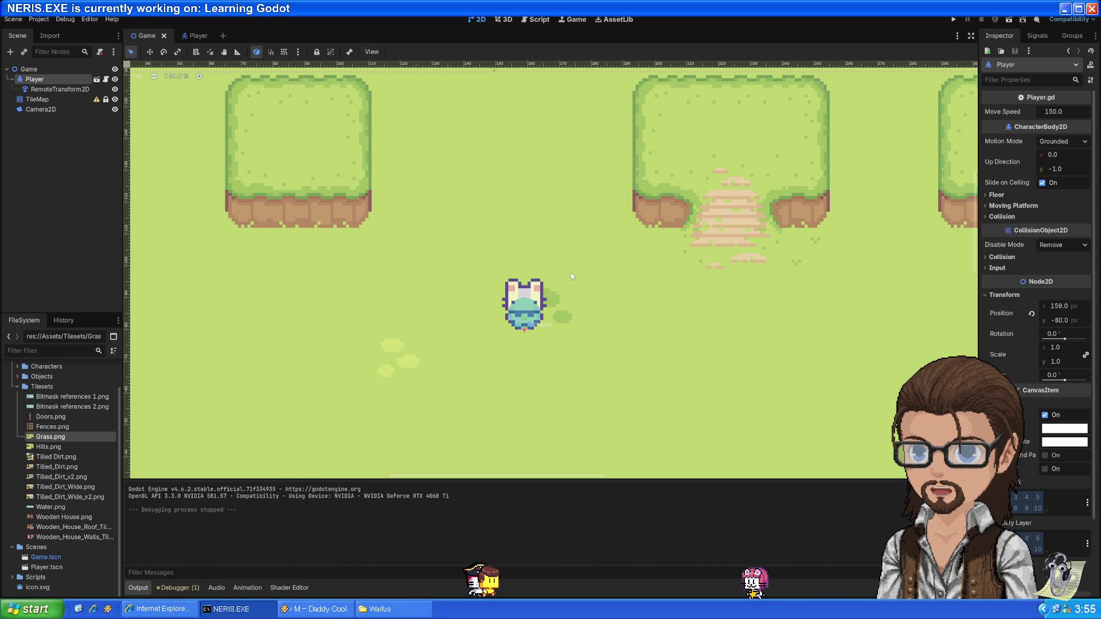
{"action": "left_click_drag", "start_coordinate": [592, 311], "coordinate": [580, 321]}
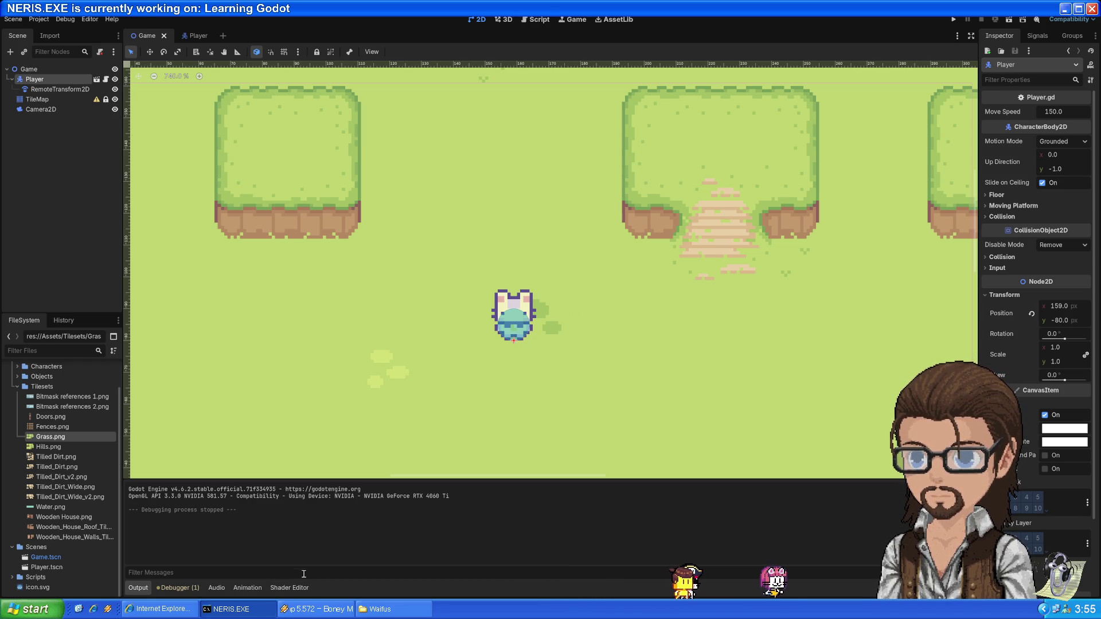
{"action": "left_click", "coordinate": [276, 589]}
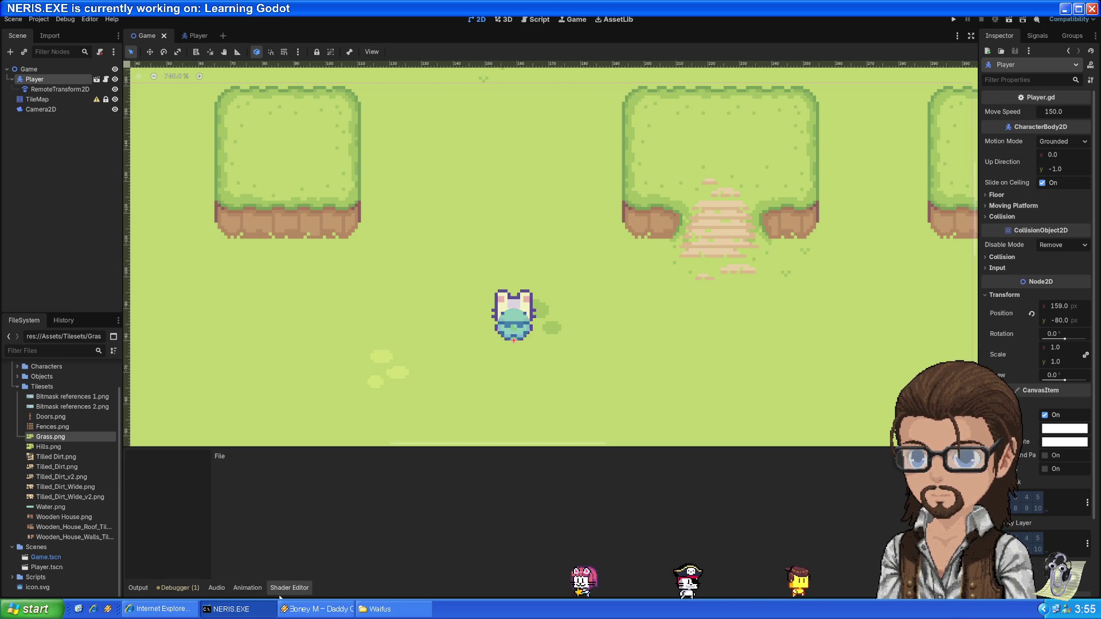
{"action": "left_click", "coordinate": [140, 587]}
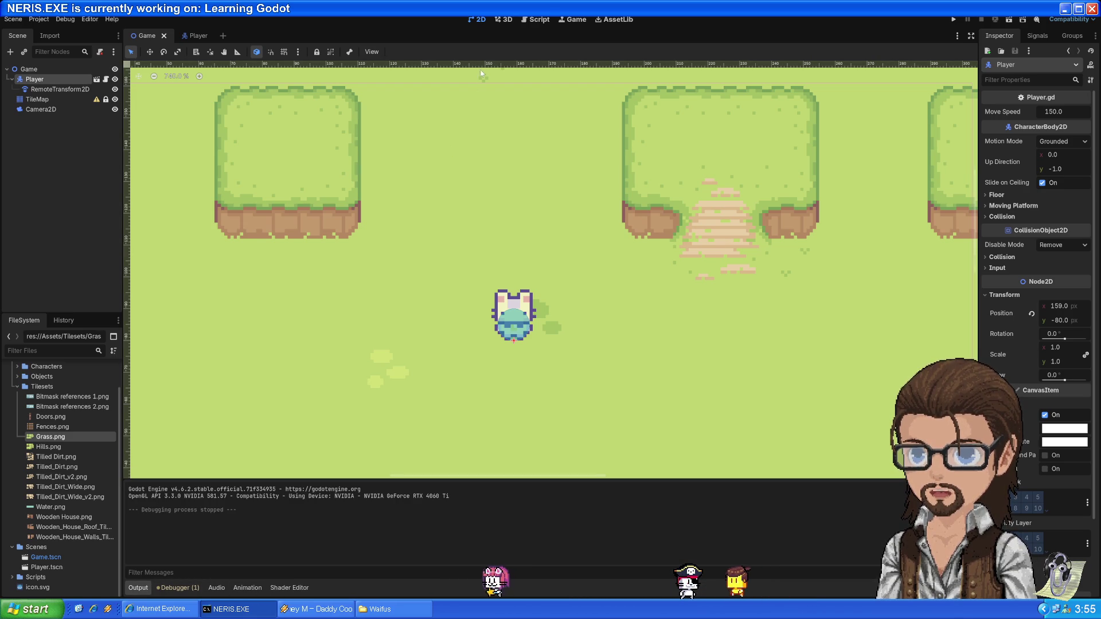
Open Player.gd in the script editor and scroll up to the top of the script
{"action": "key", "text": "ctrl+F3"}
{"action": "scroll", "coordinate": [438, 270], "scroll_direction": "down", "scroll_amount": 3}
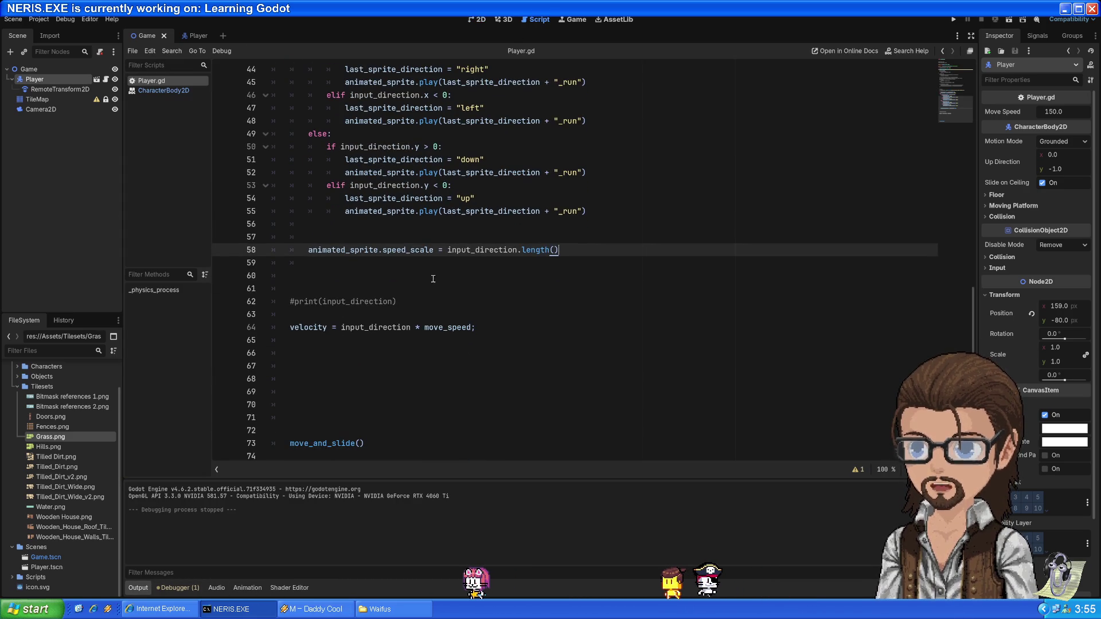
{"action": "left_click_drag", "start_coordinate": [421, 306], "coordinate": [414, 266]}
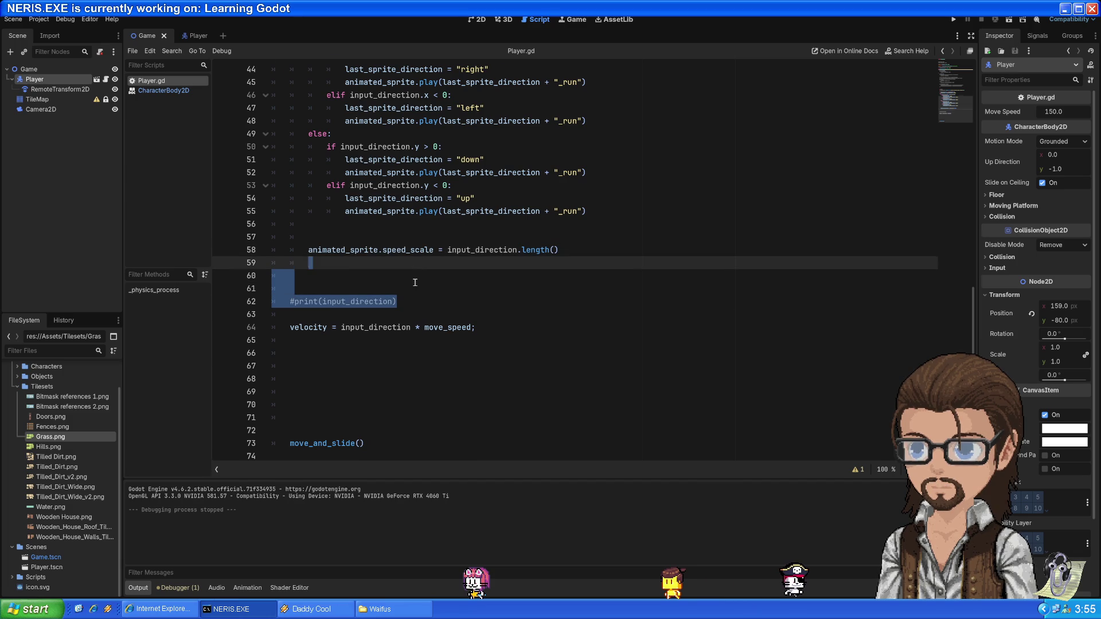
{"action": "scroll", "coordinate": [415, 282], "scroll_direction": "up", "scroll_amount": 8}
{"action": "scroll", "coordinate": [408, 268], "scroll_direction": "up", "scroll_amount": 2}
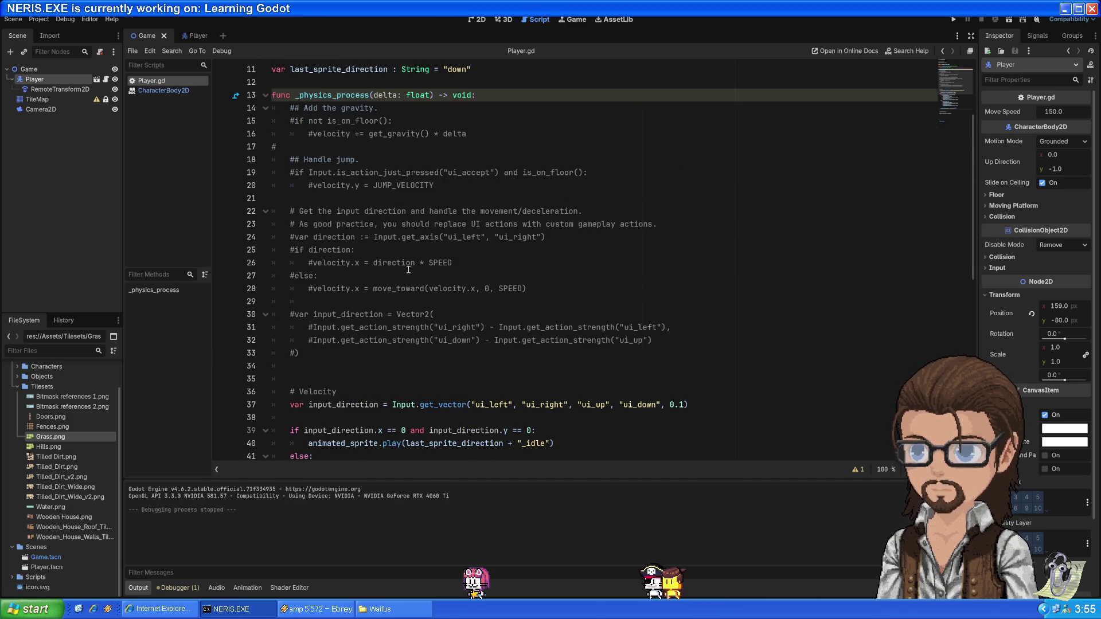
{"action": "scroll", "coordinate": [408, 269], "scroll_direction": "up", "scroll_amount": 1}
Select velocity.y in the commented-out jump line on line 20
{"action": "triple_click", "coordinate": [347, 223]}
{"action": "left_click", "coordinate": [340, 222]}
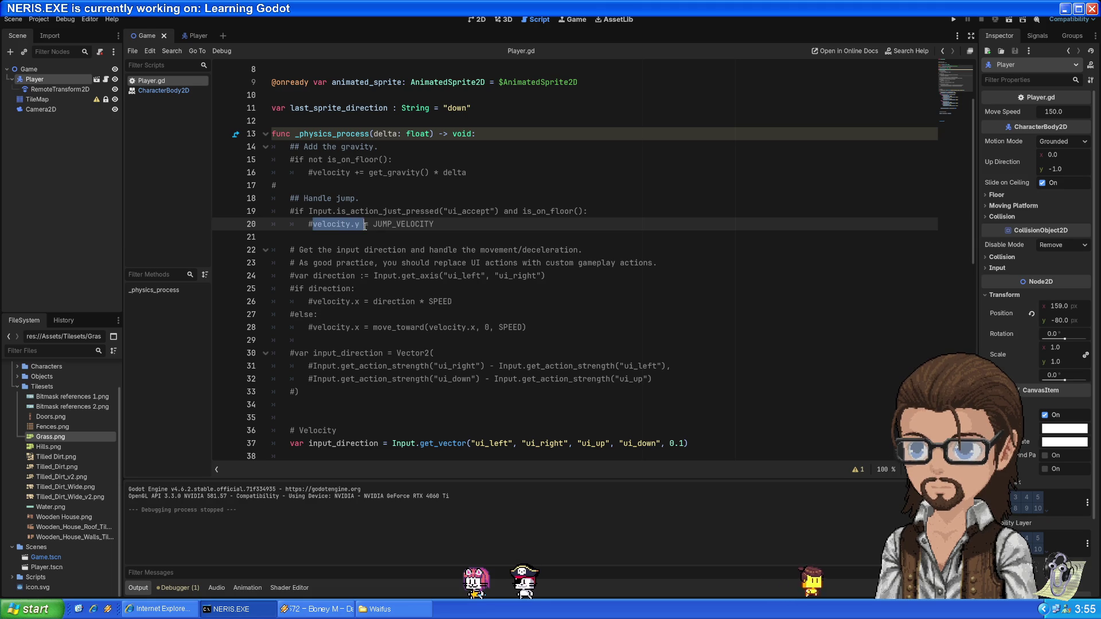
{"action": "left_click", "coordinate": [357, 188]}
{"action": "scroll", "coordinate": [362, 211], "scroll_direction": "up", "scroll_amount": 2}
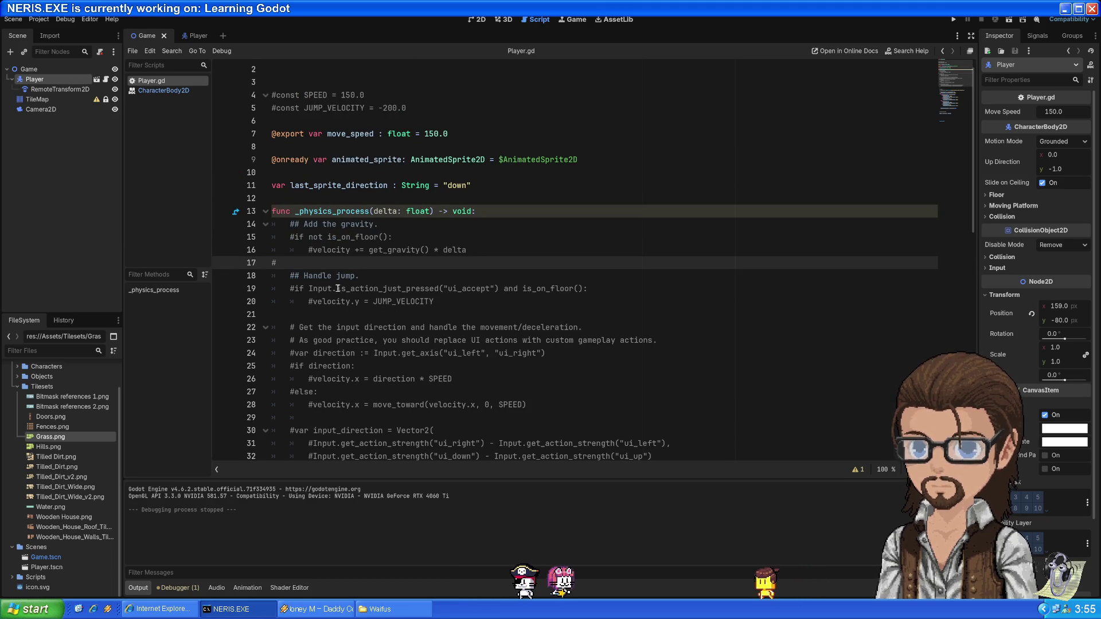
{"action": "left_click_drag", "start_coordinate": [313, 301], "coordinate": [360, 303]}
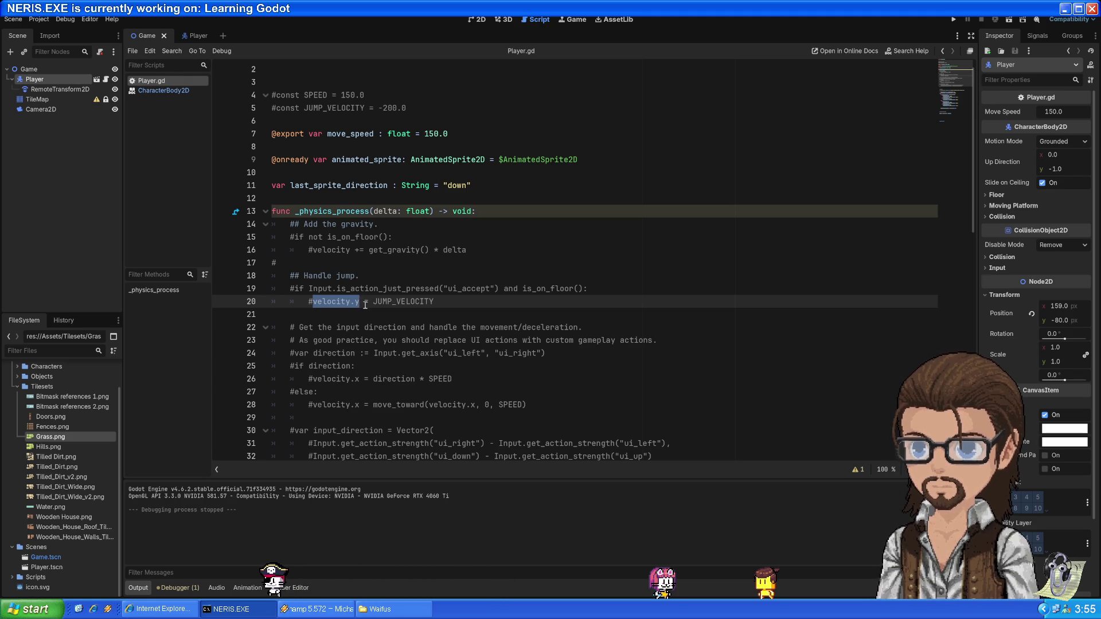
{"action": "scroll", "coordinate": [365, 304], "scroll_direction": "down", "scroll_amount": 4}
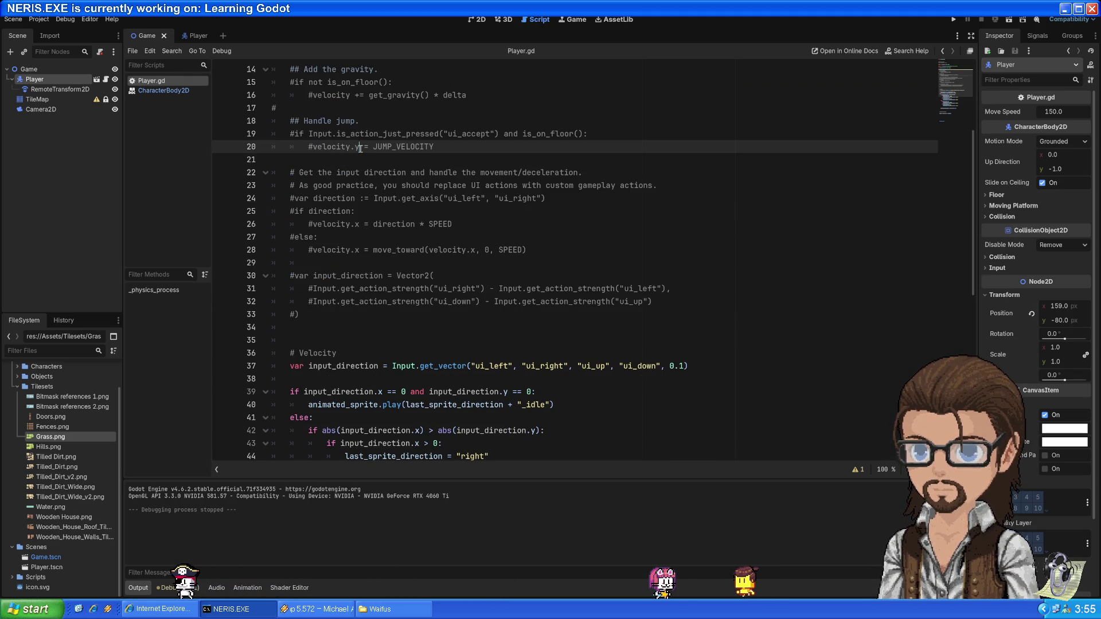
Select velocity on line 20 and the move_and_slide call to review the script
{"action": "double_click", "coordinate": [352, 148]}
{"action": "left_click", "coordinate": [356, 148]}
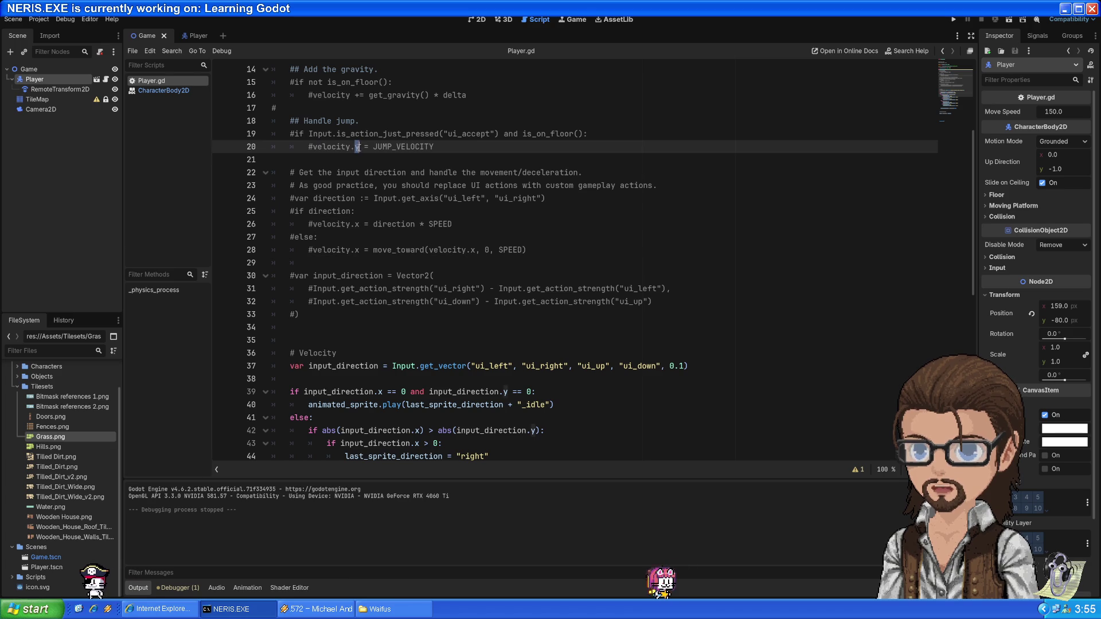
{"action": "scroll", "coordinate": [364, 205], "scroll_direction": "down", "scroll_amount": 10}
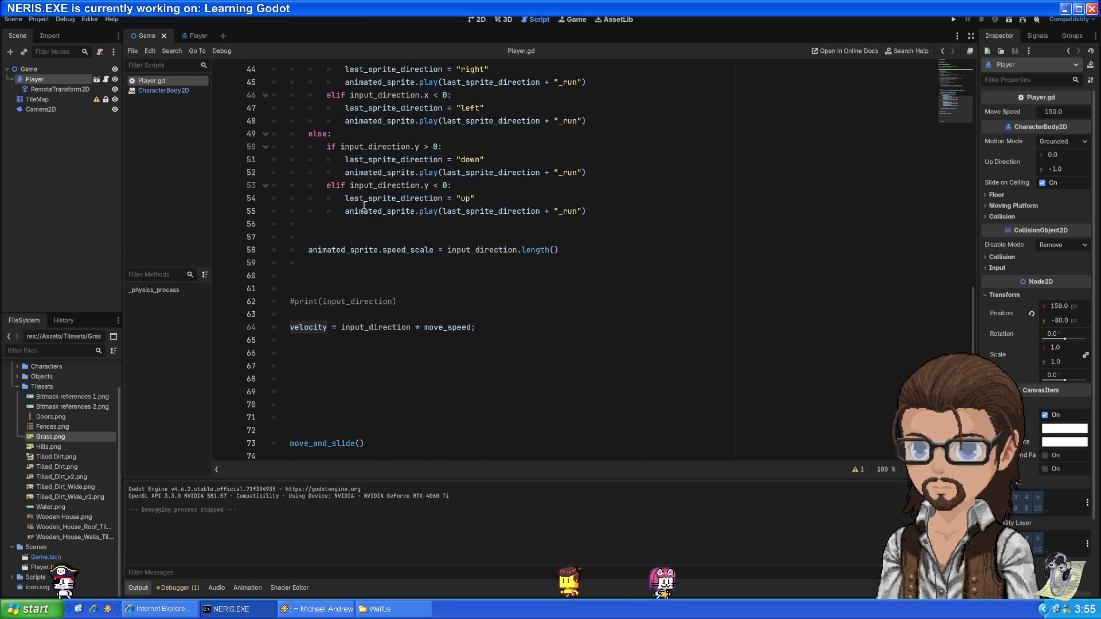
{"action": "double_click", "coordinate": [324, 443]}
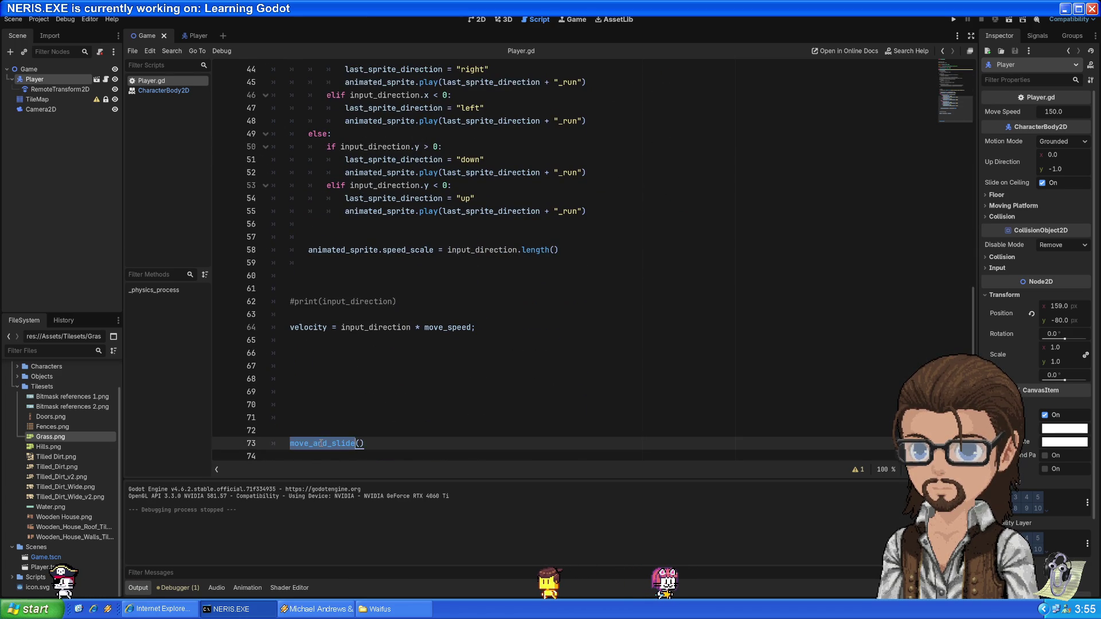
{"action": "scroll", "coordinate": [367, 286], "scroll_direction": "up", "scroll_amount": 11}
{"action": "left_click_drag", "start_coordinate": [309, 134], "coordinate": [467, 134]}
{"action": "key", "text": "End"}
Examine the commented gravity line 16, highlighting velocity and get_gravity() * delta
{"action": "left_click_drag", "start_coordinate": [312, 134], "coordinate": [454, 133]}
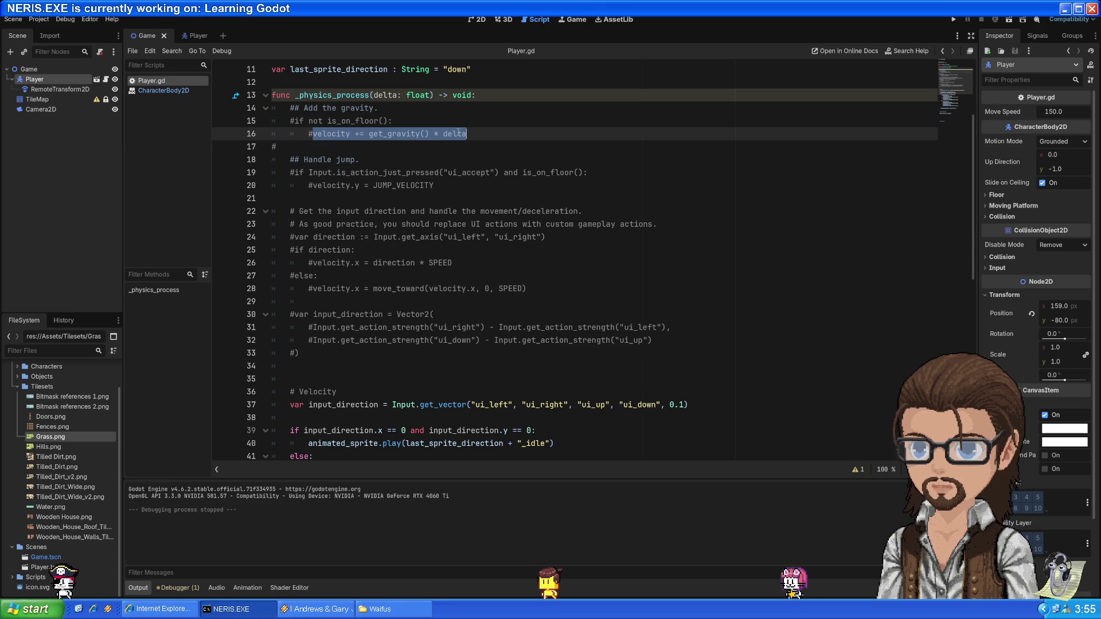
{"action": "left_click_drag", "start_coordinate": [312, 134], "coordinate": [468, 132]}
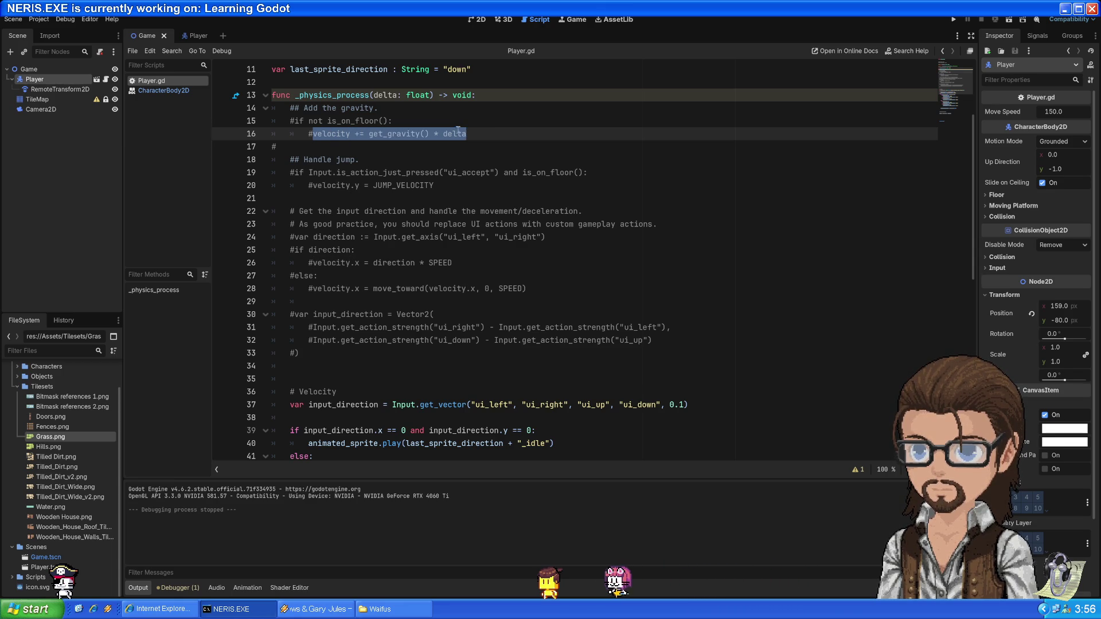
{"action": "double_click", "coordinate": [338, 134]}
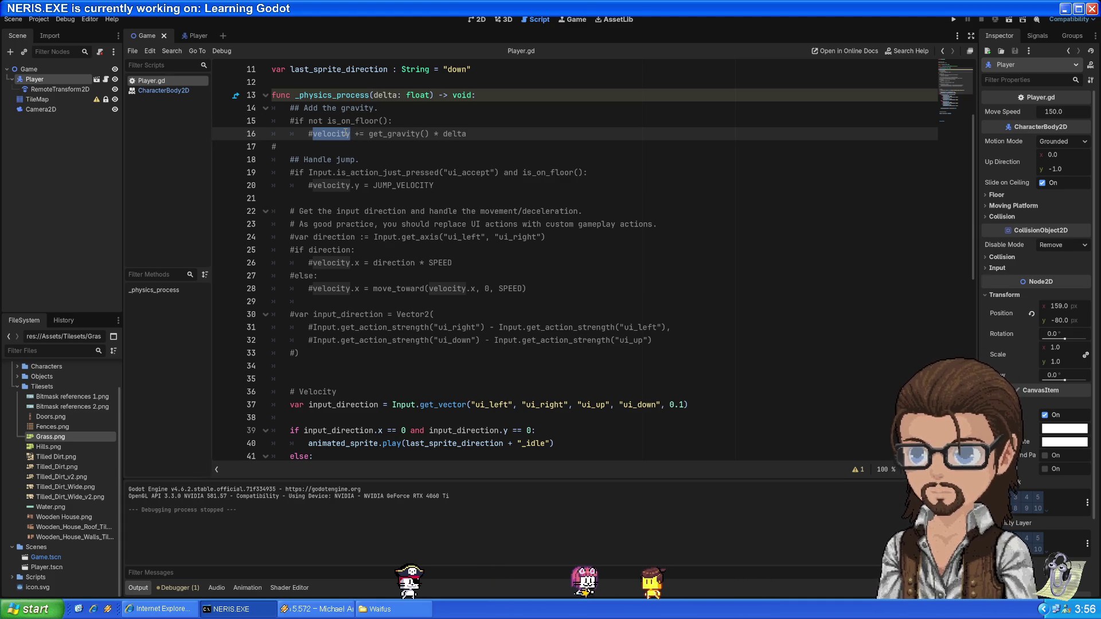
{"action": "double_click", "coordinate": [385, 133]}
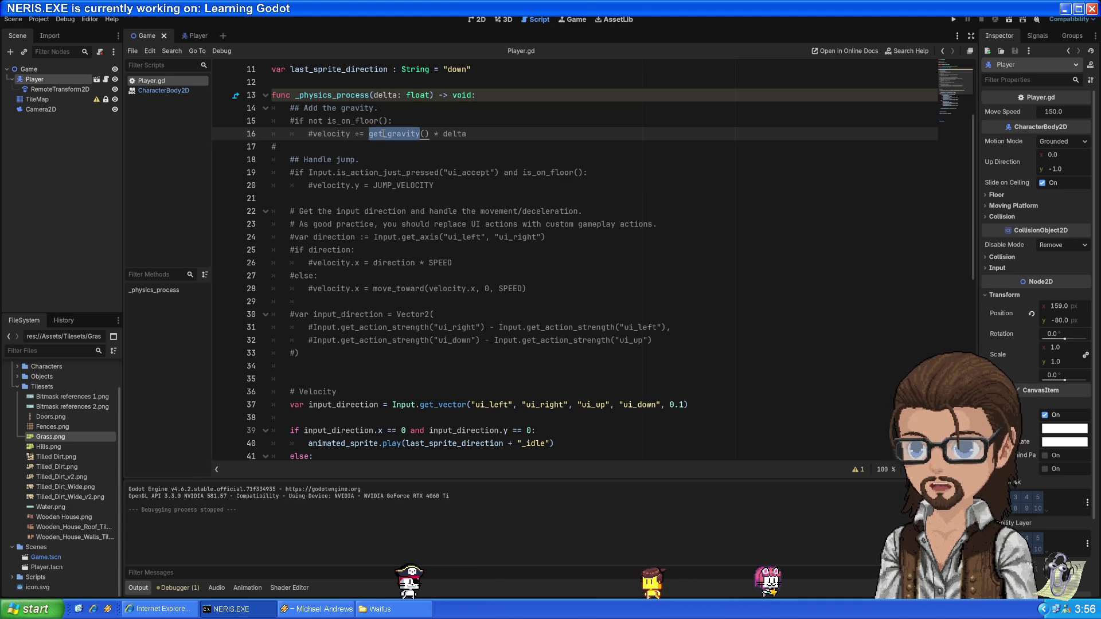
{"action": "double_click", "coordinate": [347, 135]}
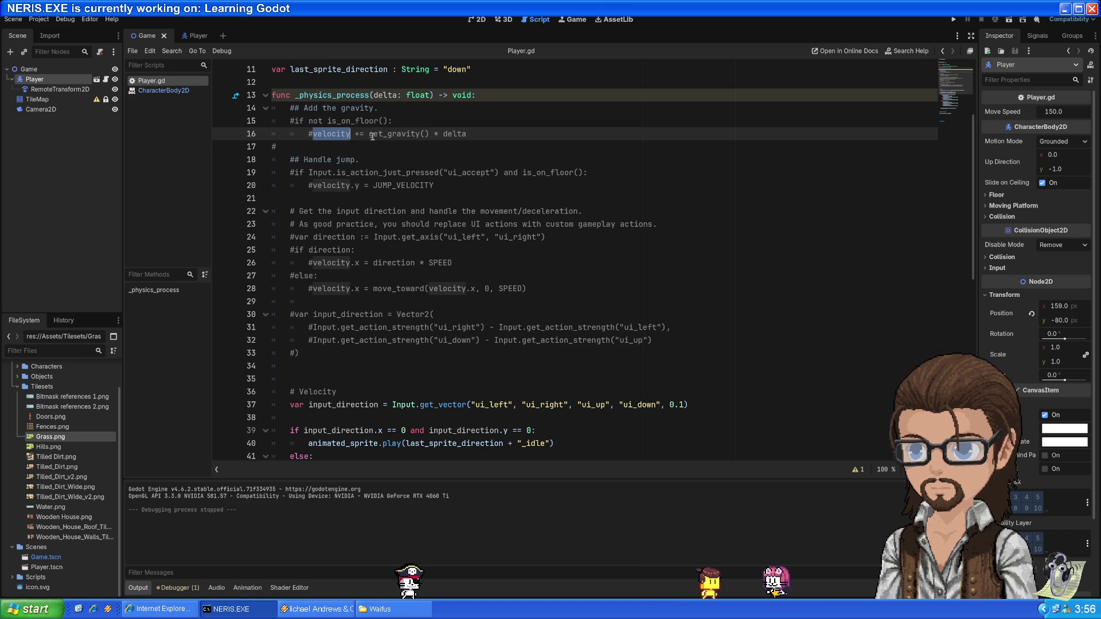
{"action": "left_click", "coordinate": [375, 135]}
{"action": "double_click", "coordinate": [338, 135]}
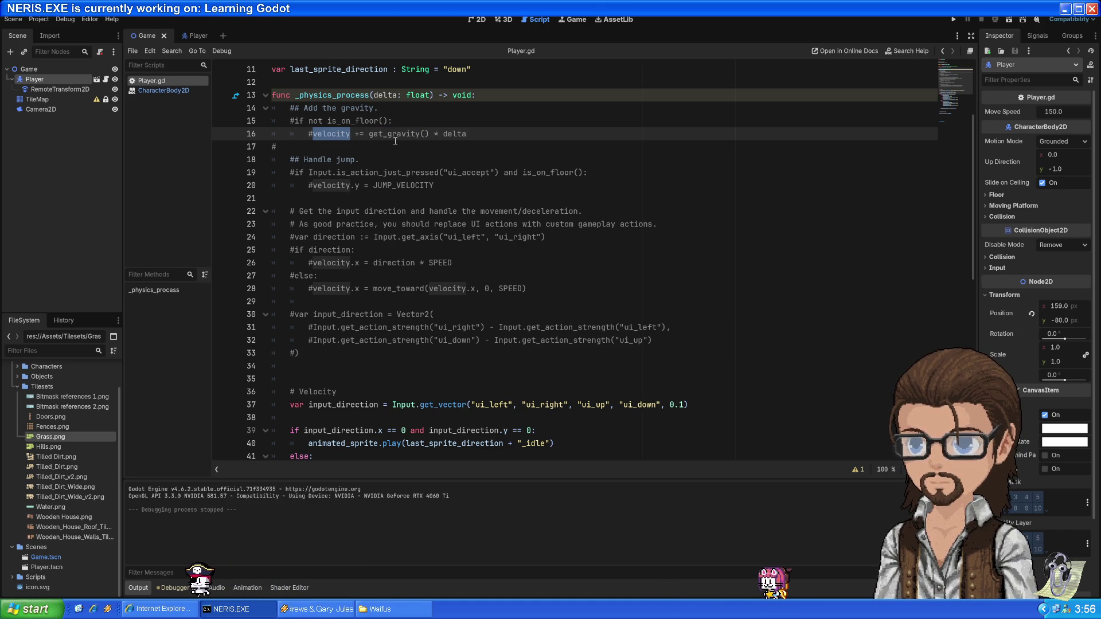
{"action": "mouse_move", "coordinate": [369, 134]}
{"action": "left_mouse_down"}
{"action": "mouse_move", "coordinate": [467, 135]}
{"action": "mouse_move", "coordinate": [314, 134]}
{"action": "left_mouse_up"}
{"action": "left_click", "coordinate": [483, 134]}
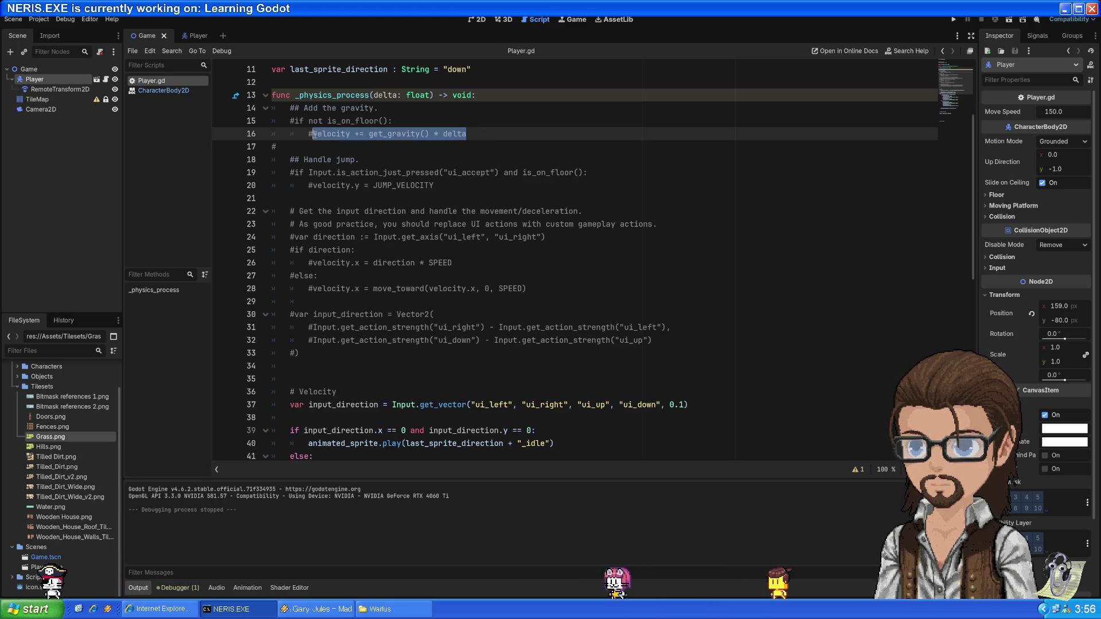
Highlight every use of velocity in the script, then return to the Game scene's 2D view
{"action": "double_click", "coordinate": [344, 133]}
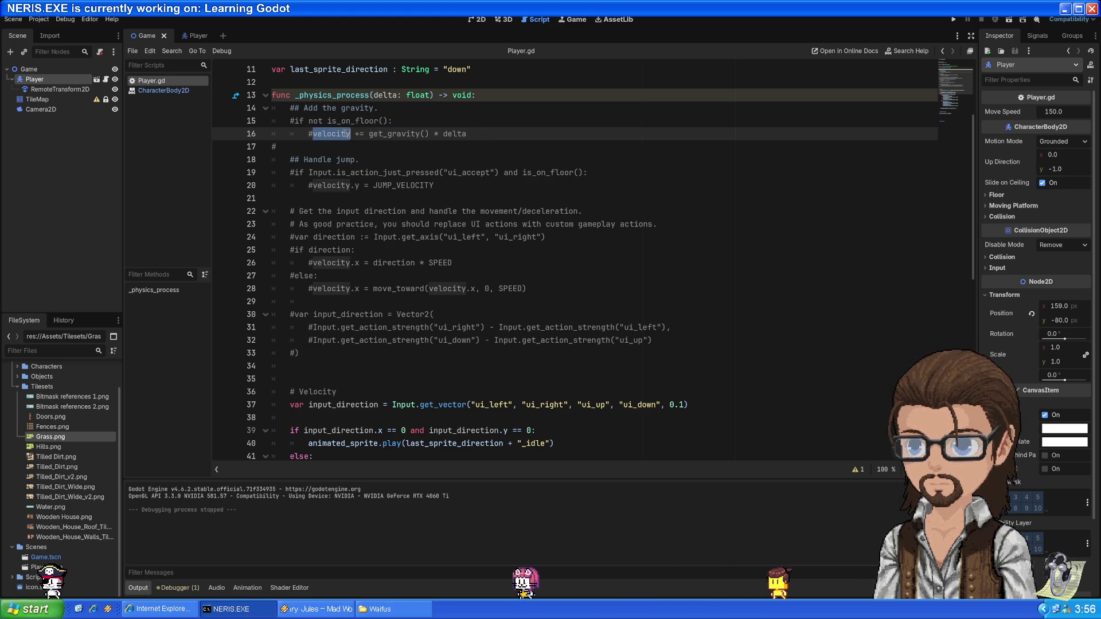
{"action": "scroll", "coordinate": [349, 143], "scroll_direction": "down", "scroll_amount": 4}
{"action": "scroll", "coordinate": [349, 144], "scroll_direction": "up", "scroll_amount": 5}
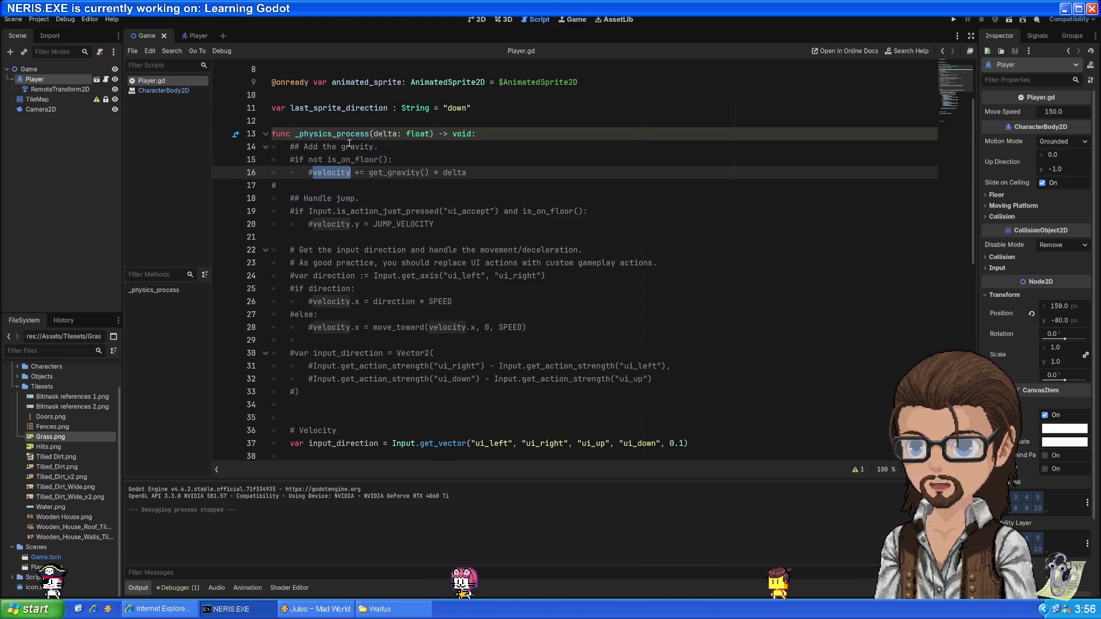
{"action": "scroll", "coordinate": [348, 150], "scroll_direction": "down", "scroll_amount": 6}
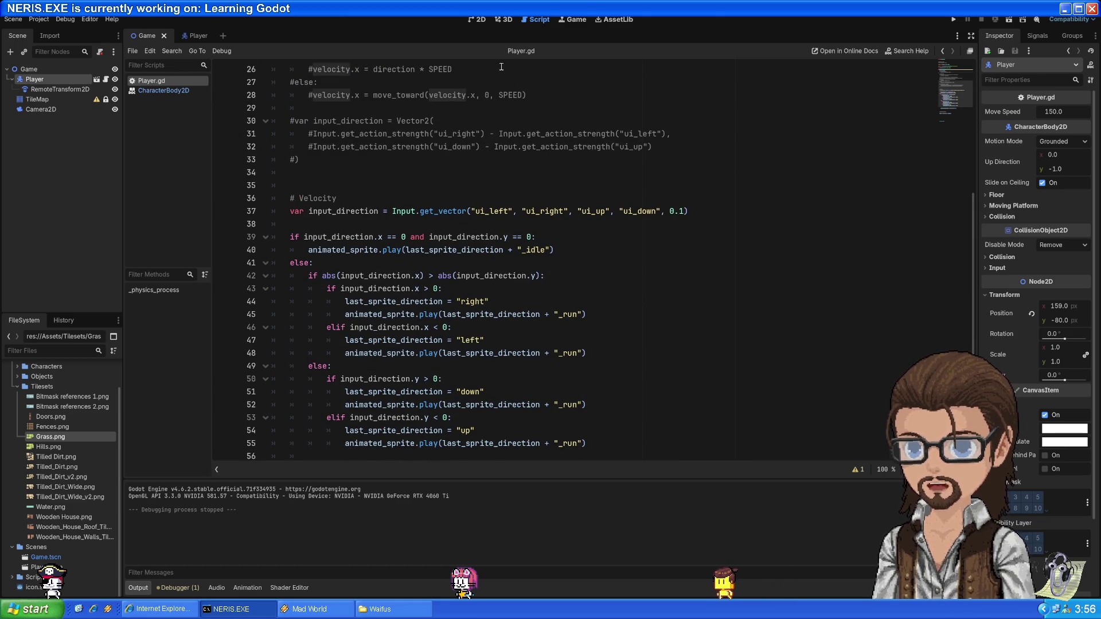
{"action": "left_click", "coordinate": [476, 21]}
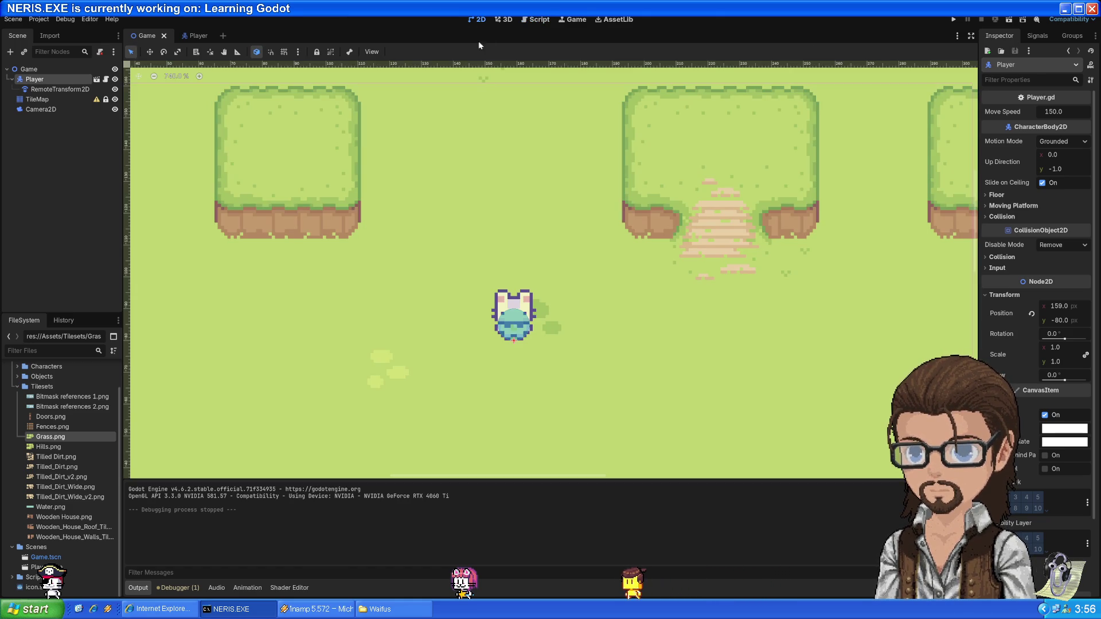
Run the project and walk the player around the grass map toward the right platform
{"action": "left_click", "coordinate": [952, 21]}
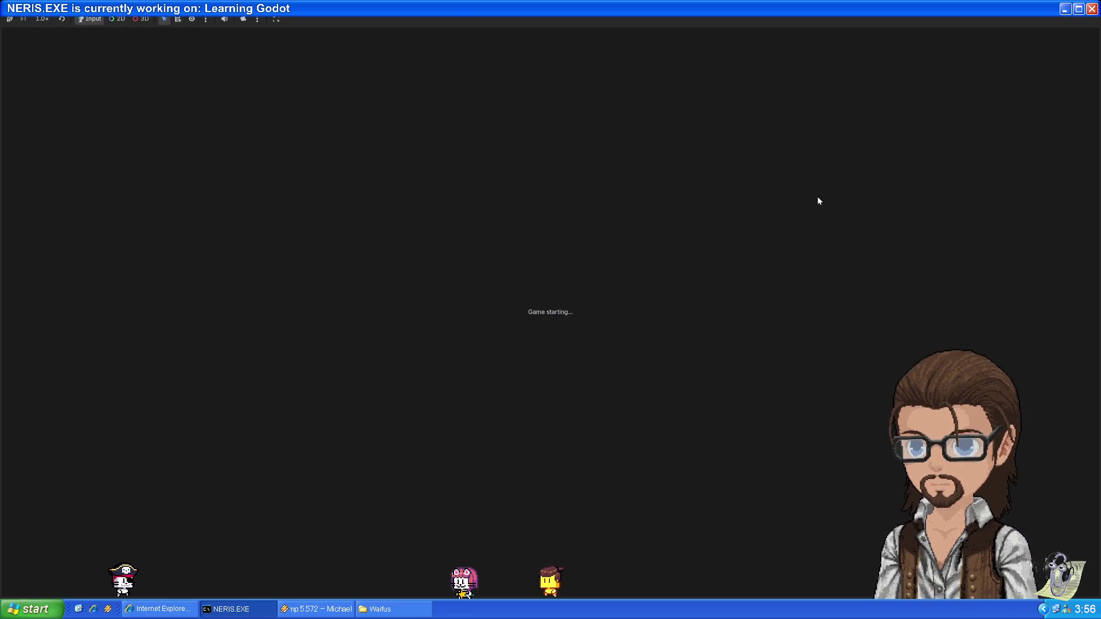
{"action": "key", "text": "Up"}
{"action": "key", "text": "Left"}
{"action": "key", "text": "Up"}
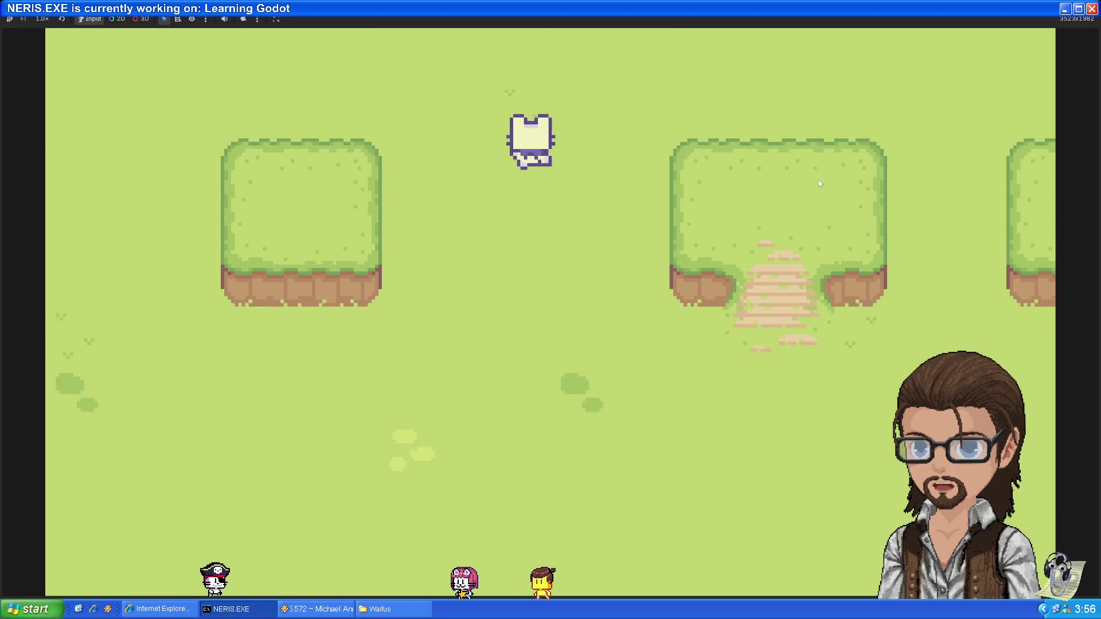
{"action": "key", "text": "Left"}
{"action": "key", "text": "Down"}
{"action": "key", "text": "Right"}
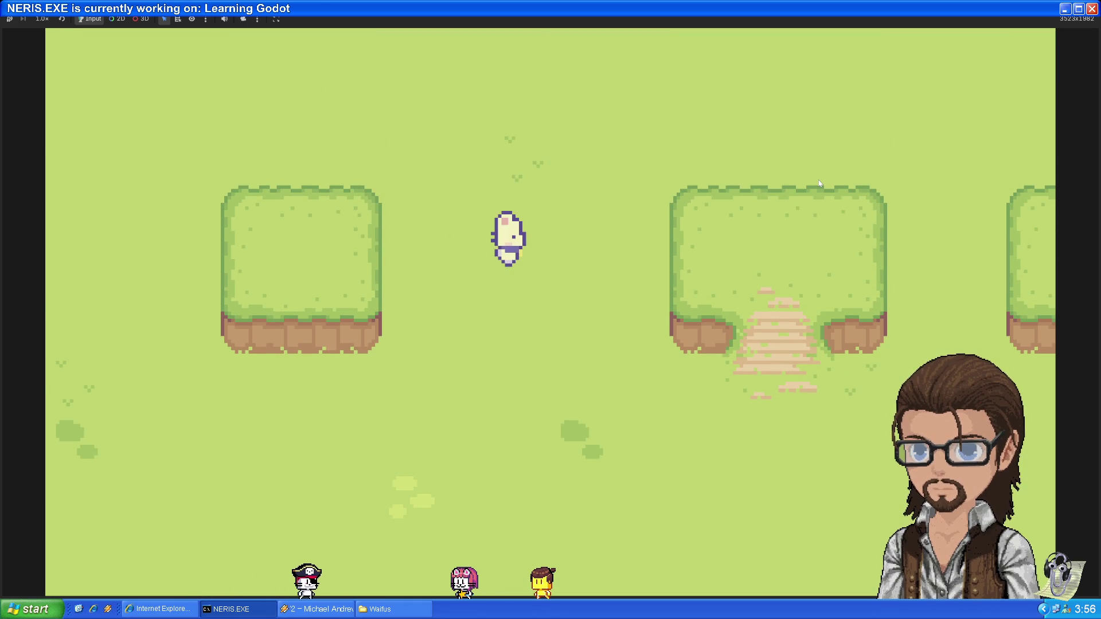
{"action": "key", "text": "Down"}
{"action": "key", "text": "Down"}
{"action": "key", "text": "Left"}
{"action": "key", "text": "Up"}
{"action": "key", "text": "Right"}
{"action": "key", "text": "Up"}
{"action": "key", "text": "Left"}
{"action": "key", "text": "Down"}
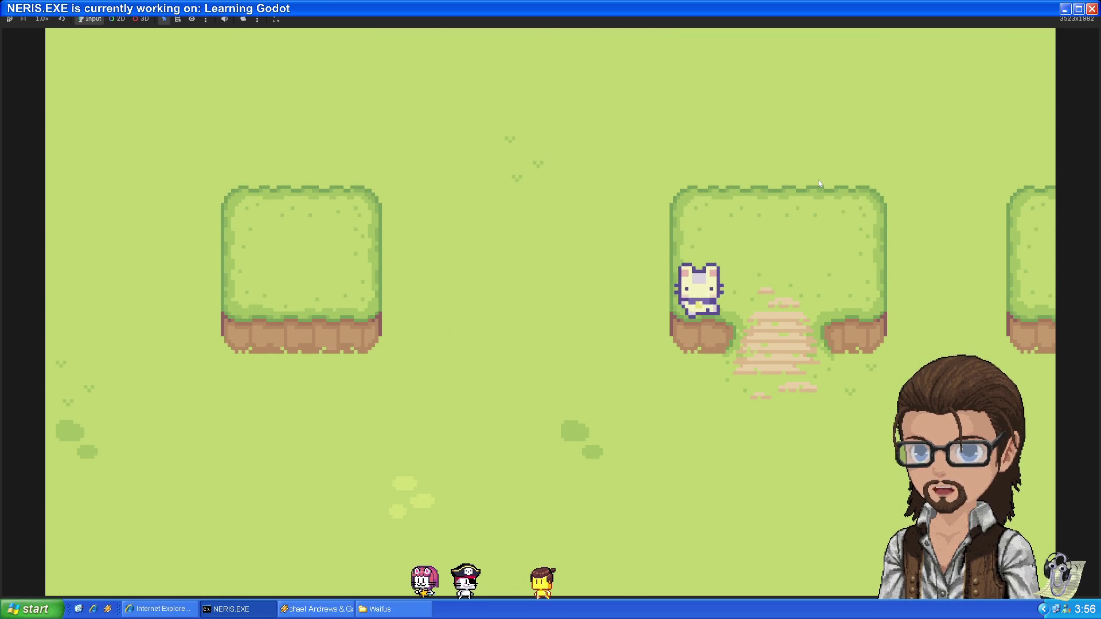
Walk the player up and down across the right grass platform and back to the centre
{"action": "key", "text": "Left"}
{"action": "key", "text": "Up"}
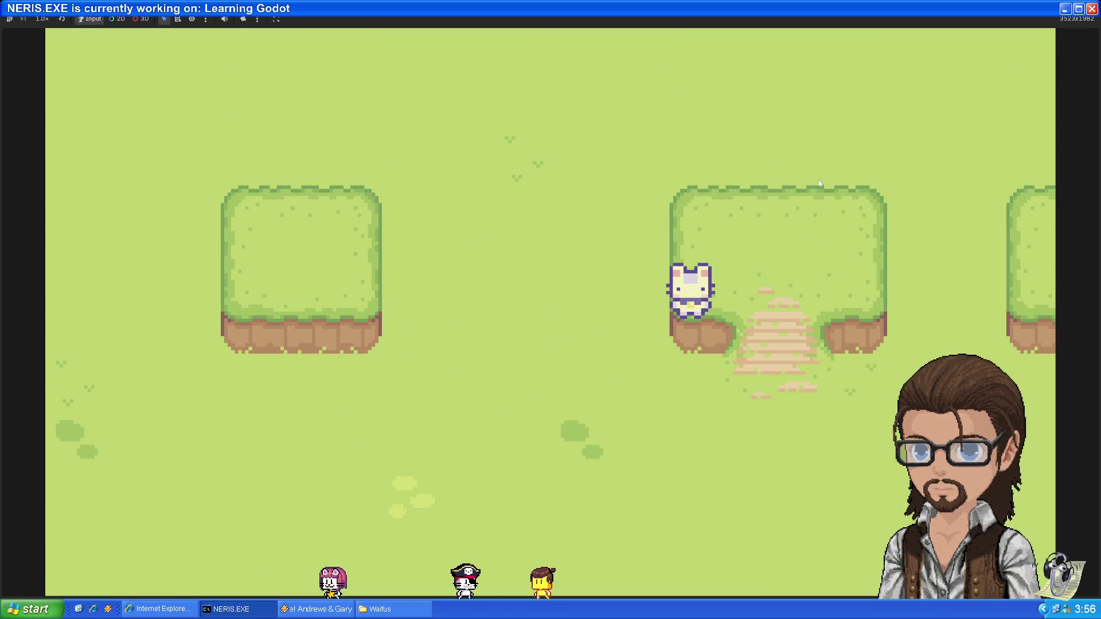
{"action": "key", "text": "Up"}
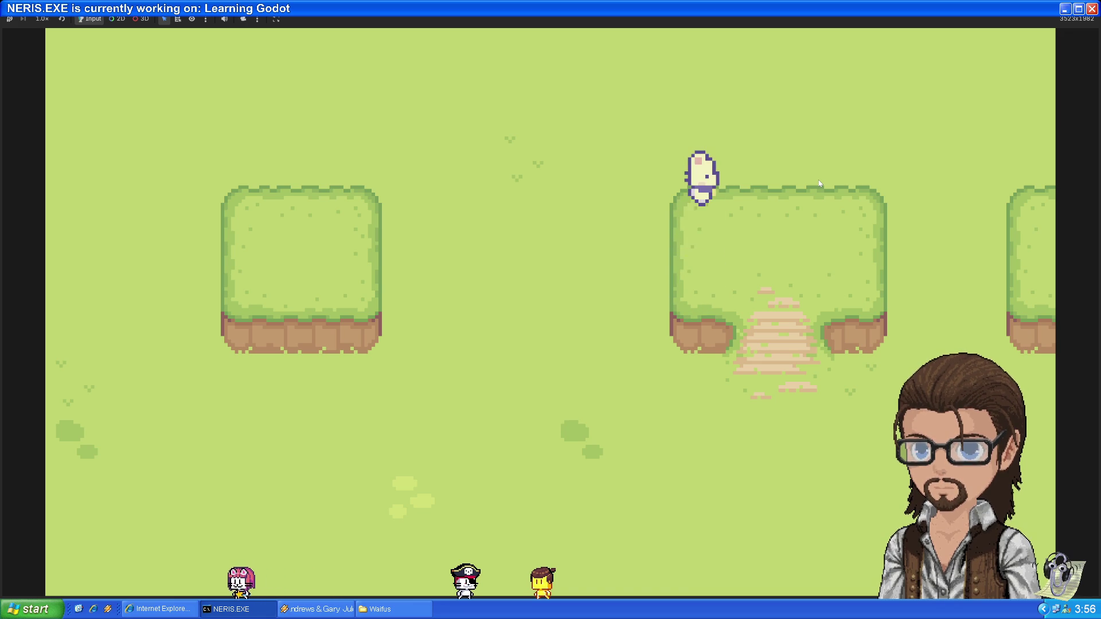
{"action": "key", "text": "Down"}
{"action": "key", "text": "Right"}
{"action": "key", "text": "Left"}
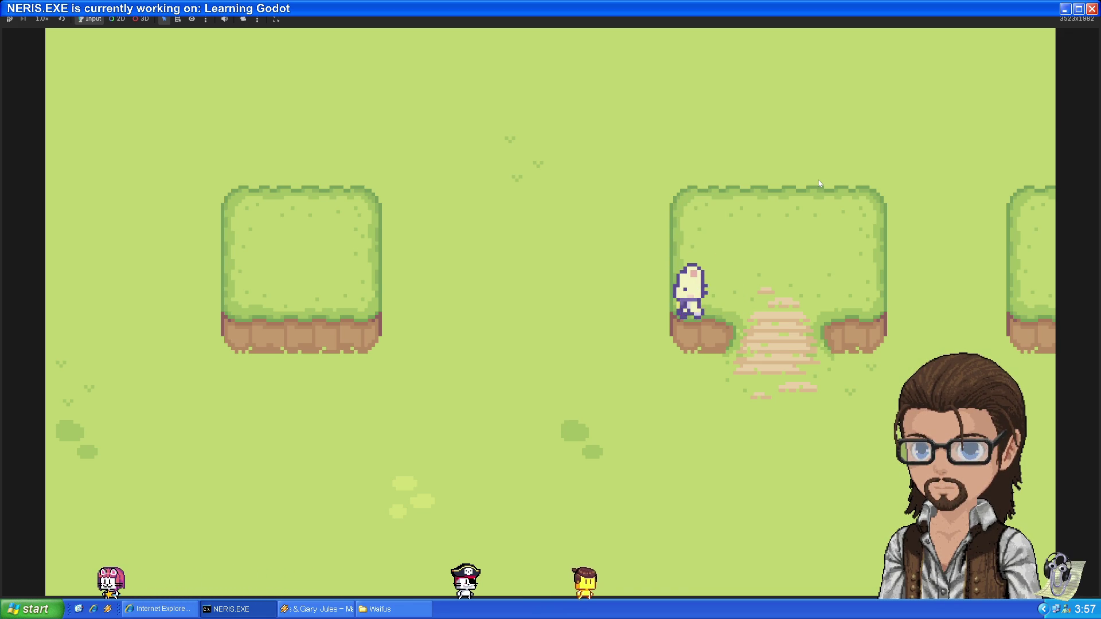
{"action": "key", "text": "Up"}
{"action": "key", "text": "Right"}
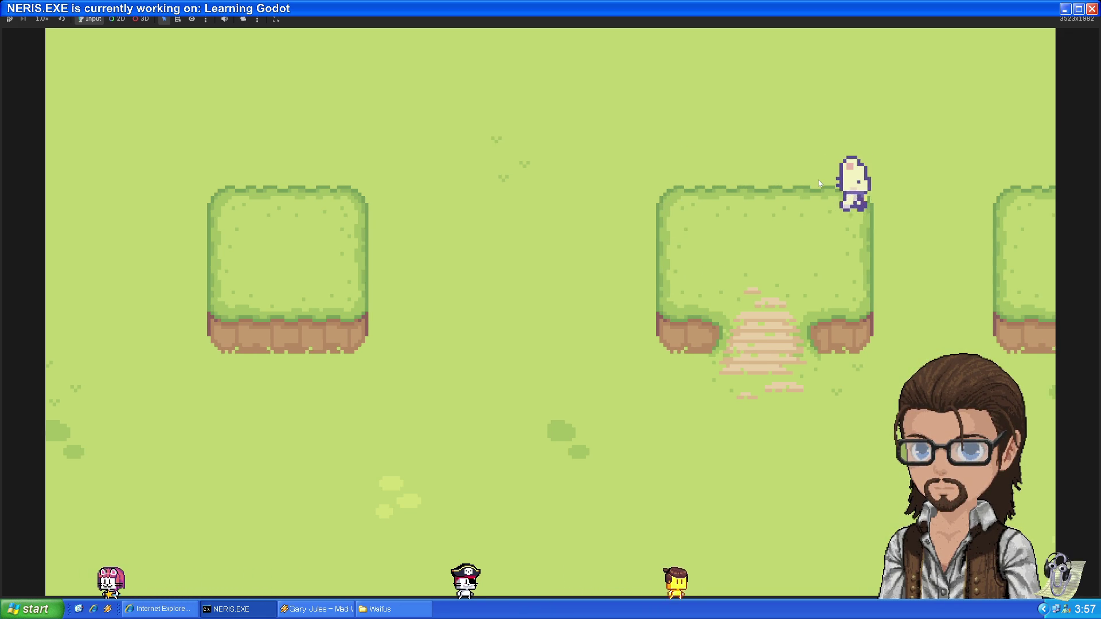
{"action": "key", "text": "Down"}
{"action": "key", "text": "Up"}
{"action": "key", "text": "Left"}
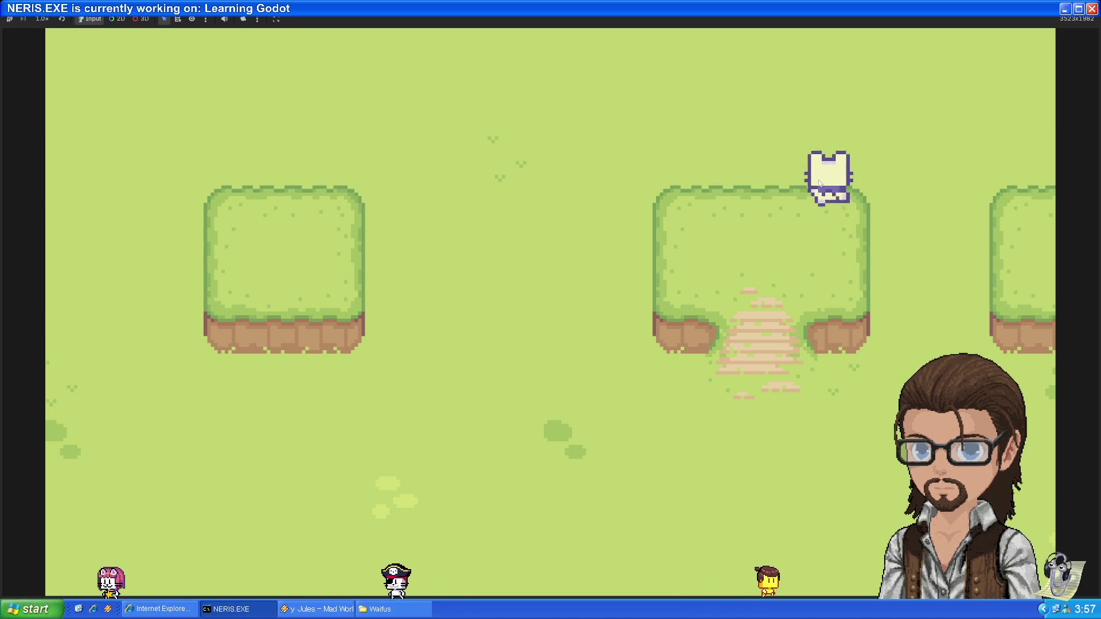
{"action": "key", "text": "Left"}
{"action": "key", "text": "Down"}
{"action": "key", "text": "Up"}
{"action": "key", "text": "Right"}
{"action": "key", "text": "Down"}
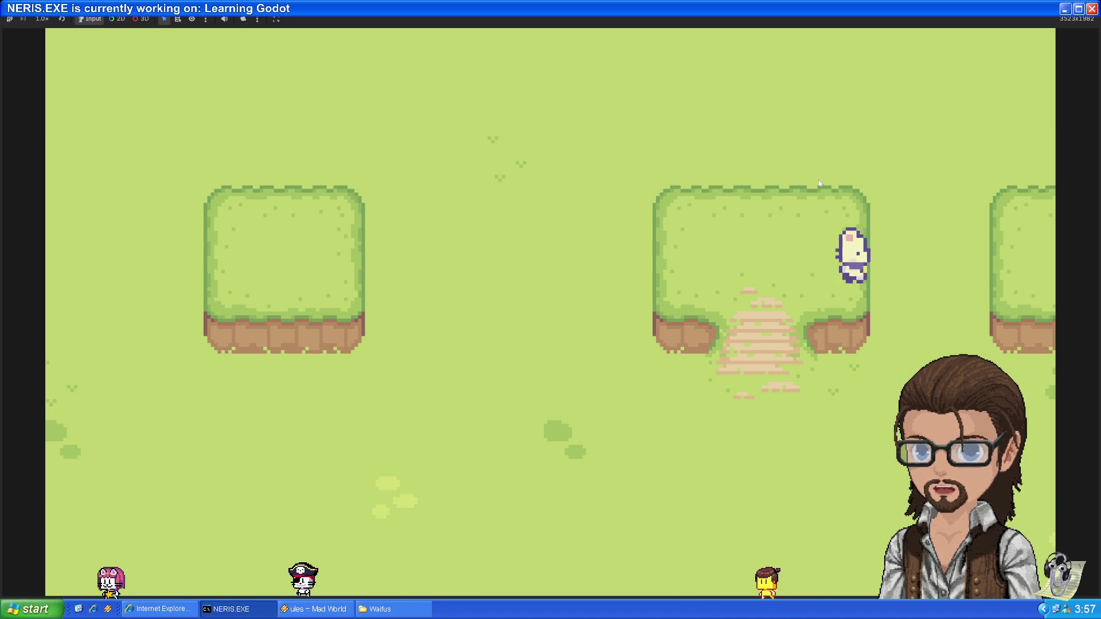
{"action": "key", "text": "Up"}
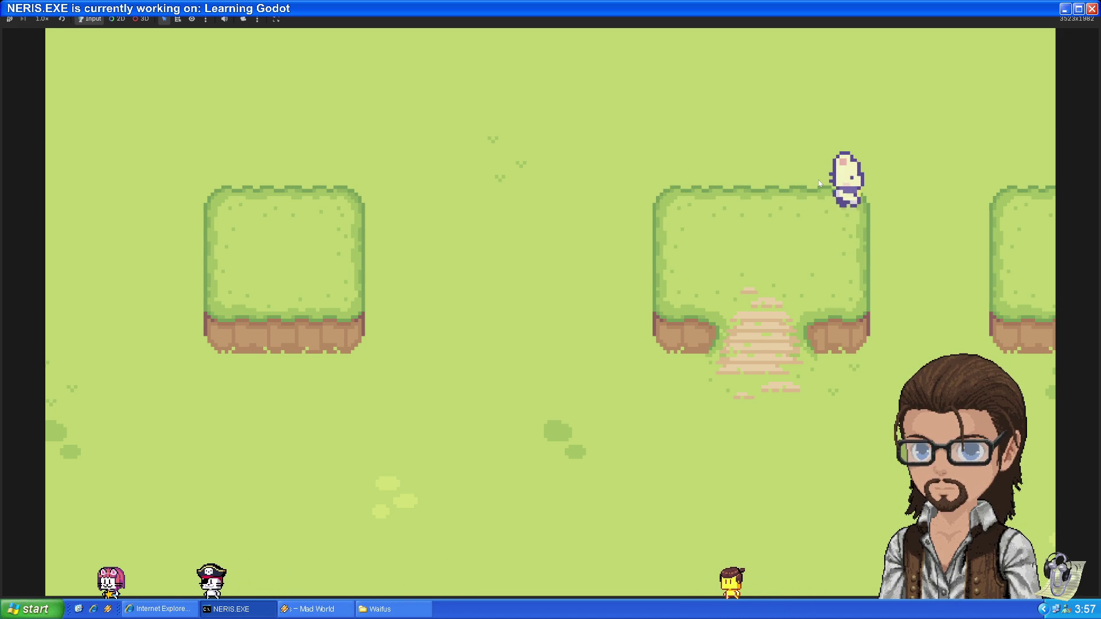
{"action": "key", "text": "Down"}
{"action": "key", "text": "Up"}
{"action": "key", "text": "Left"}
{"action": "key", "text": "Up"}
{"action": "key", "text": "Down"}
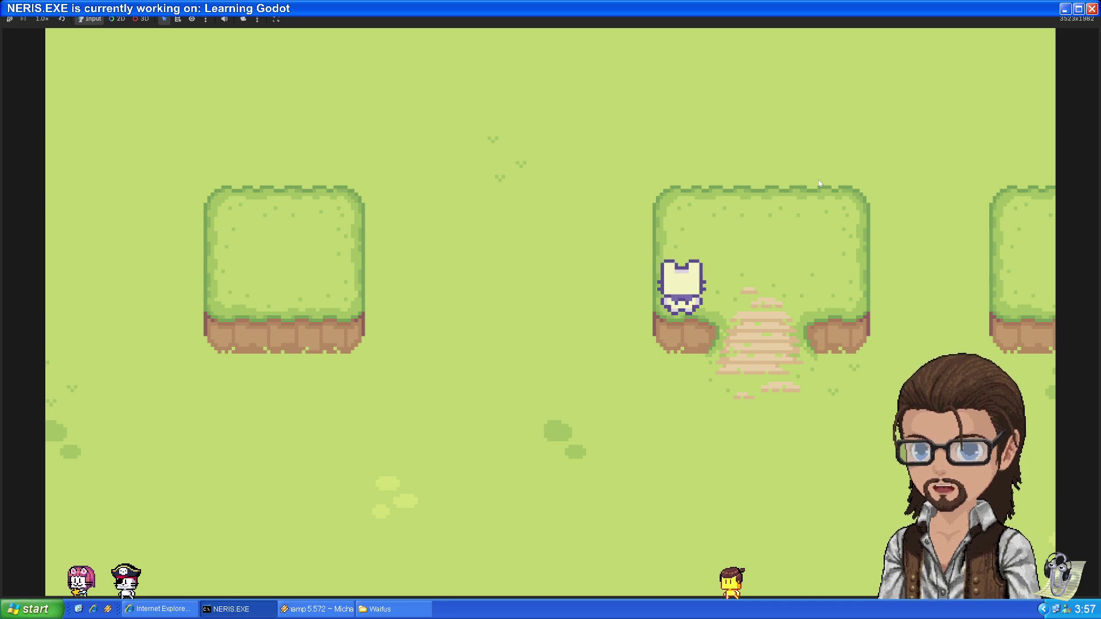
{"action": "key", "text": "Up"}
{"action": "key", "text": "Down"}
{"action": "key", "text": "Right"}
{"action": "key", "text": "Up"}
{"action": "key", "text": "Down"}
{"action": "key", "text": "Right"}
{"action": "key", "text": "Up"}
{"action": "key", "text": "Down"}
{"action": "key", "text": "Left"}
{"action": "key", "text": "Right"}
{"action": "key", "text": "Down"}
{"action": "key", "text": "Left"}
{"action": "key", "text": "Up"}
{"action": "key", "text": "Down"}
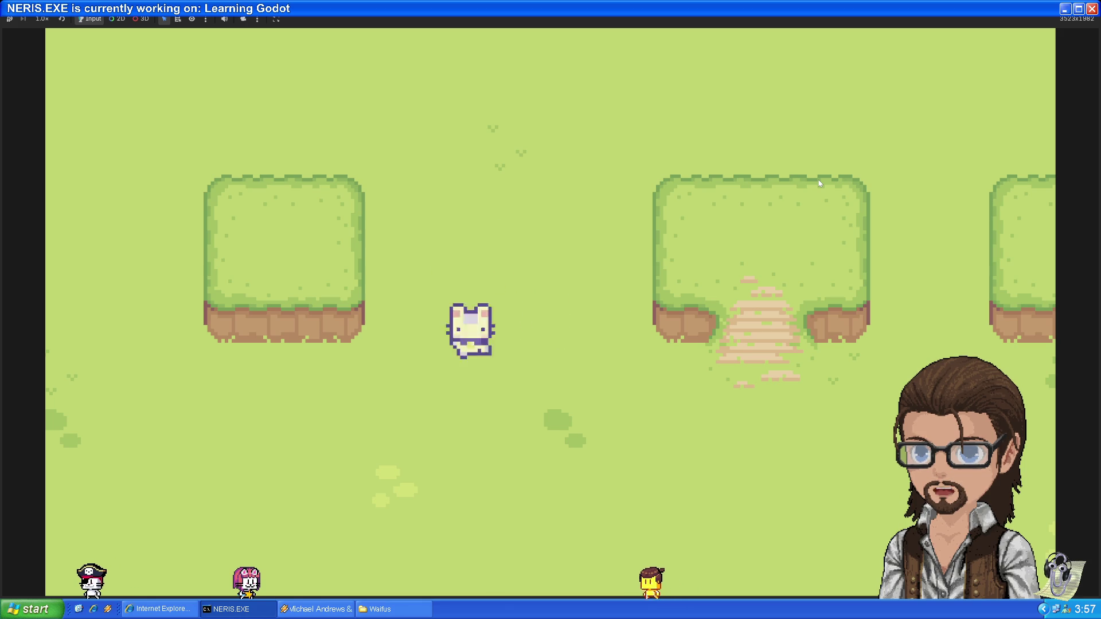
{"action": "key", "text": "Up"}
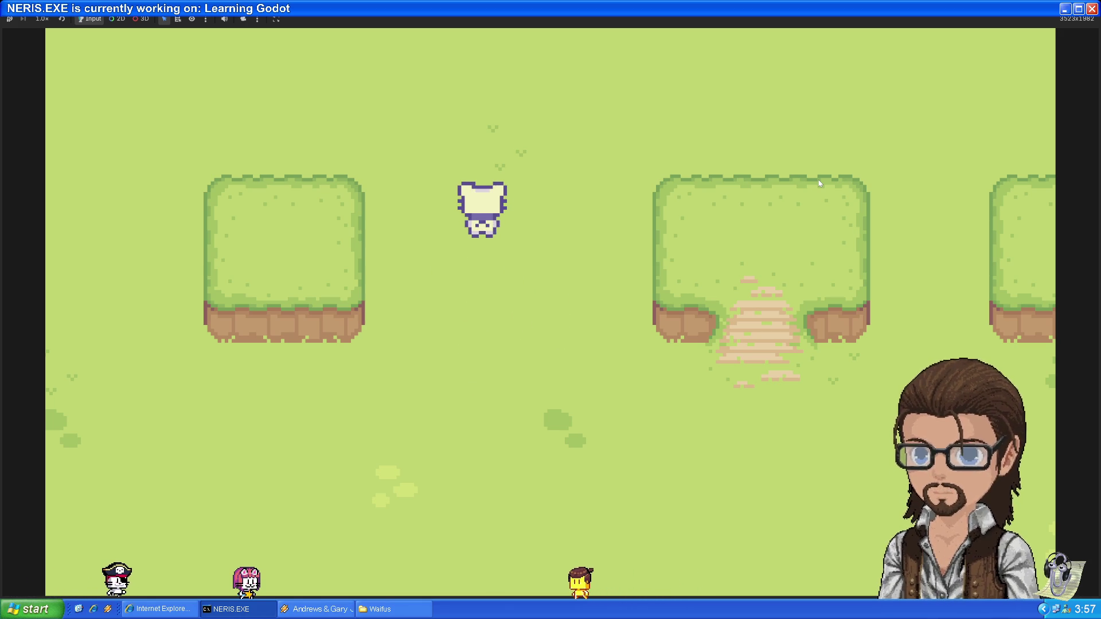
{"action": "key", "text": "Down"}
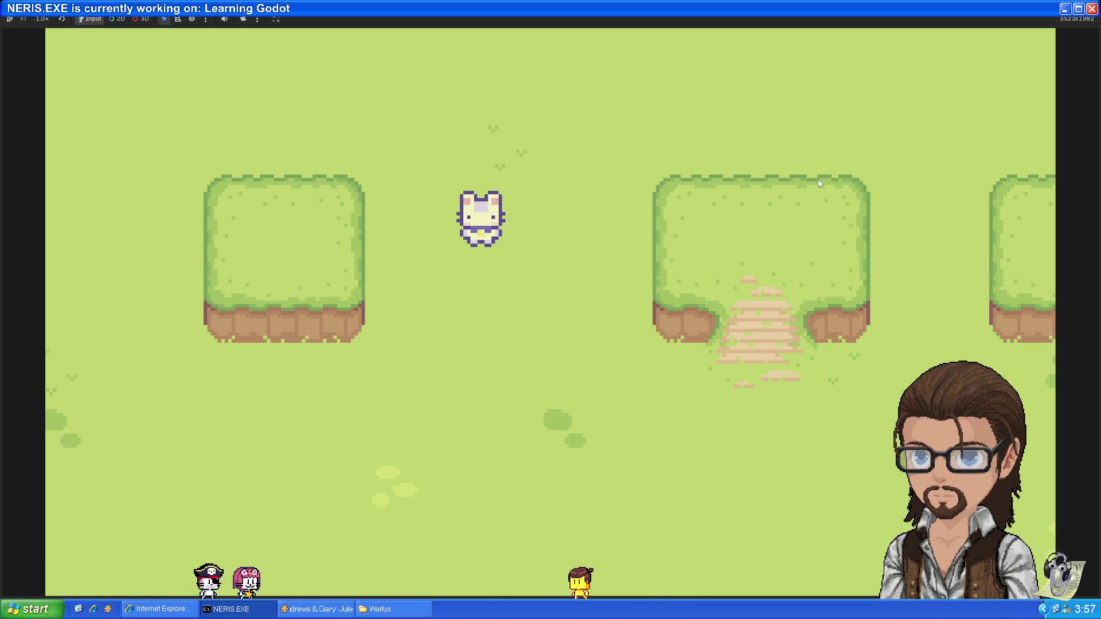
{"action": "key", "text": "Down"}
{"action": "key", "text": "Down"}
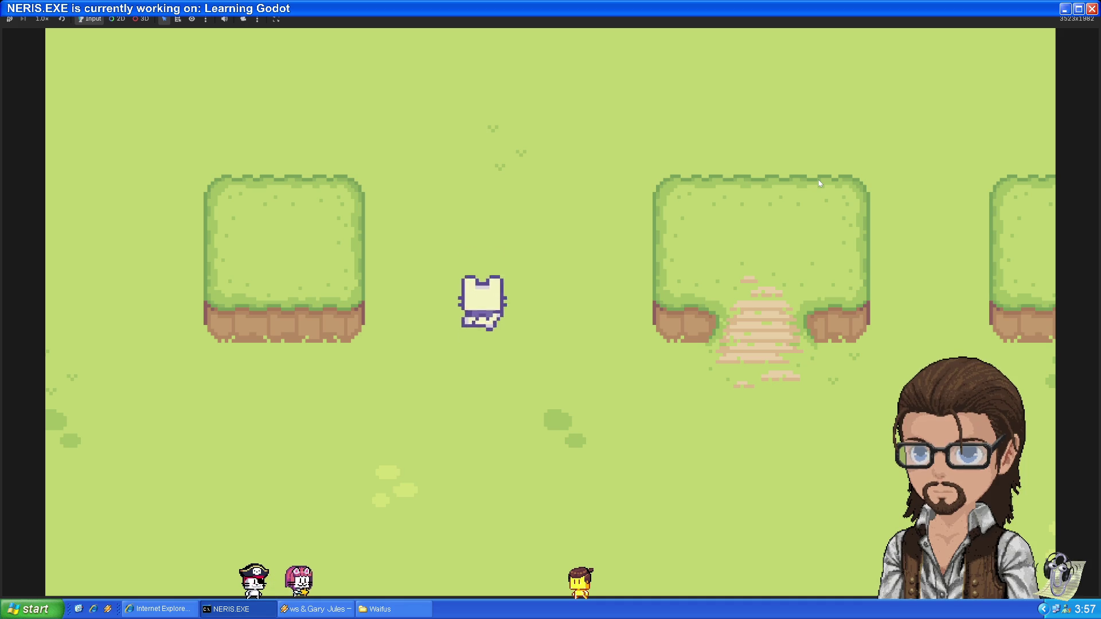
Walk the player left, right, up and down around the bushes
{"action": "key", "text": "Up"}
{"action": "key", "text": "Down"}
{"action": "key", "text": "Left"}
{"action": "key", "text": "Right"}
{"action": "key", "text": "Left"}
{"action": "key", "text": "Right"}
{"action": "key", "text": "Down"}
{"action": "key", "text": "Left"}
{"action": "key", "text": "Up"}
{"action": "key", "text": "Left"}
{"action": "key", "text": "Right"}
{"action": "key", "text": "Up"}
{"action": "key", "text": "Down"}
{"action": "key", "text": "Left"}
{"action": "key", "text": "Down"}
{"action": "key", "text": "Right"}
{"action": "key", "text": "Up"}
{"action": "key", "text": "Down"}
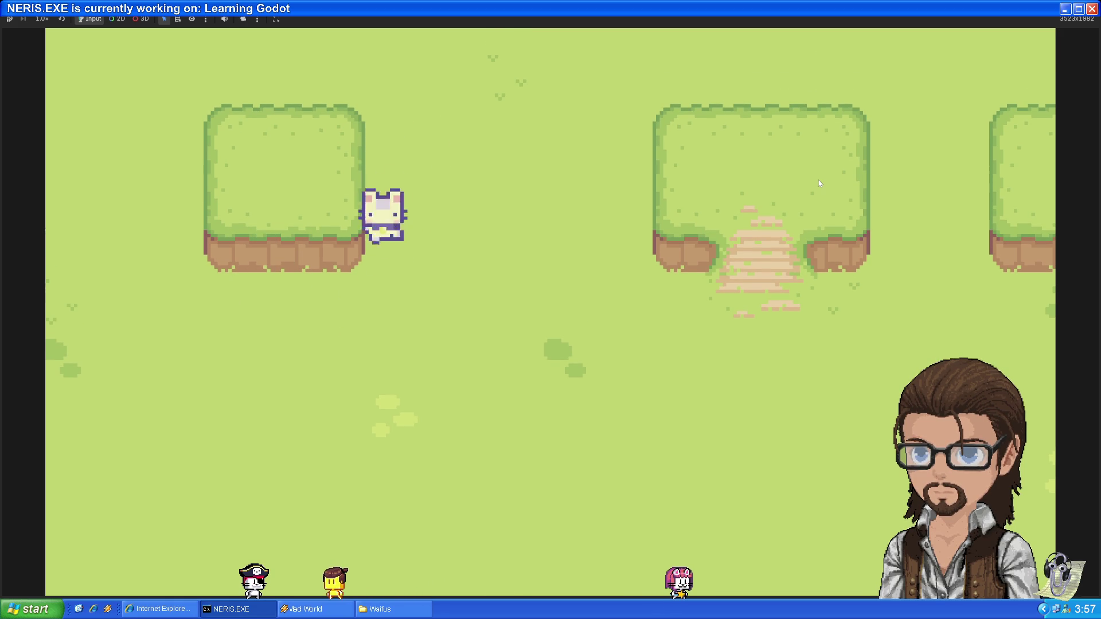
{"action": "key", "text": "Left"}
{"action": "key", "text": "Down"}
{"action": "key", "text": "Up"}
{"action": "key", "text": "Down"}
{"action": "key", "text": "Right"}
{"action": "key", "text": "Up"}
{"action": "key", "text": "Down"}
{"action": "key", "text": "Left"}
{"action": "key", "text": "Up"}
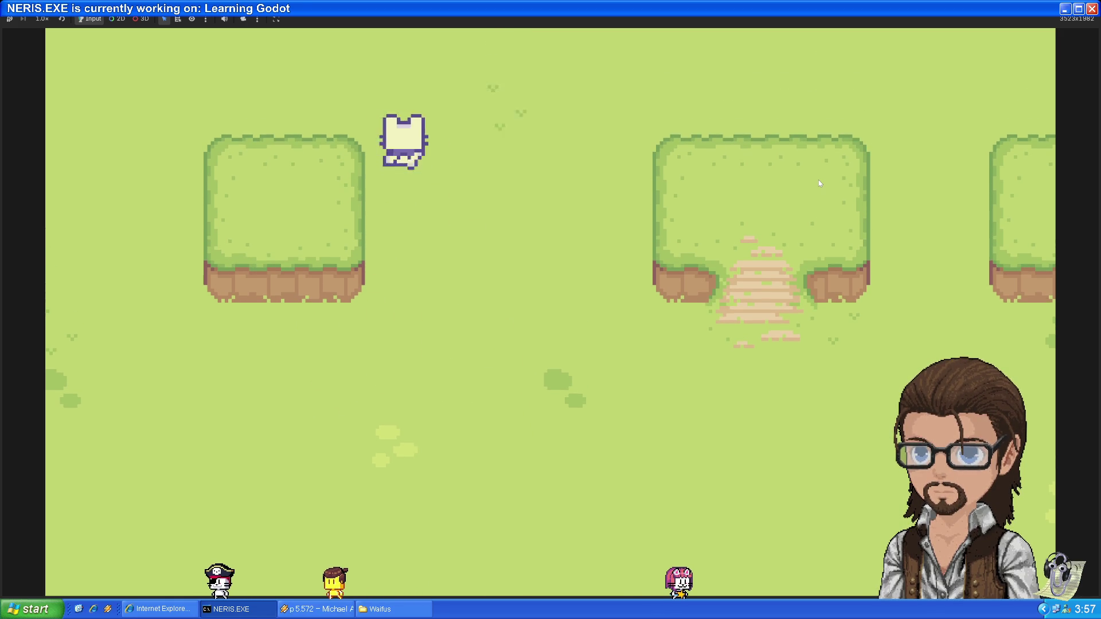
{"action": "key", "text": "Right"}
{"action": "key", "text": "Down"}
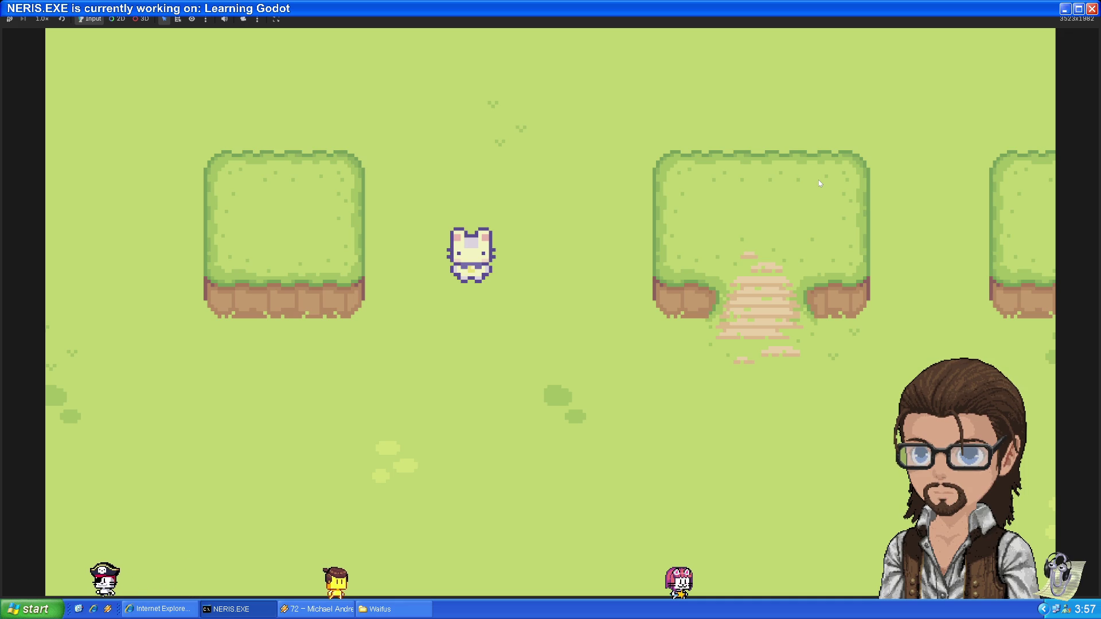
Walk the player around the map centre, then stop the test run with F8
{"action": "key", "text": "Right"}
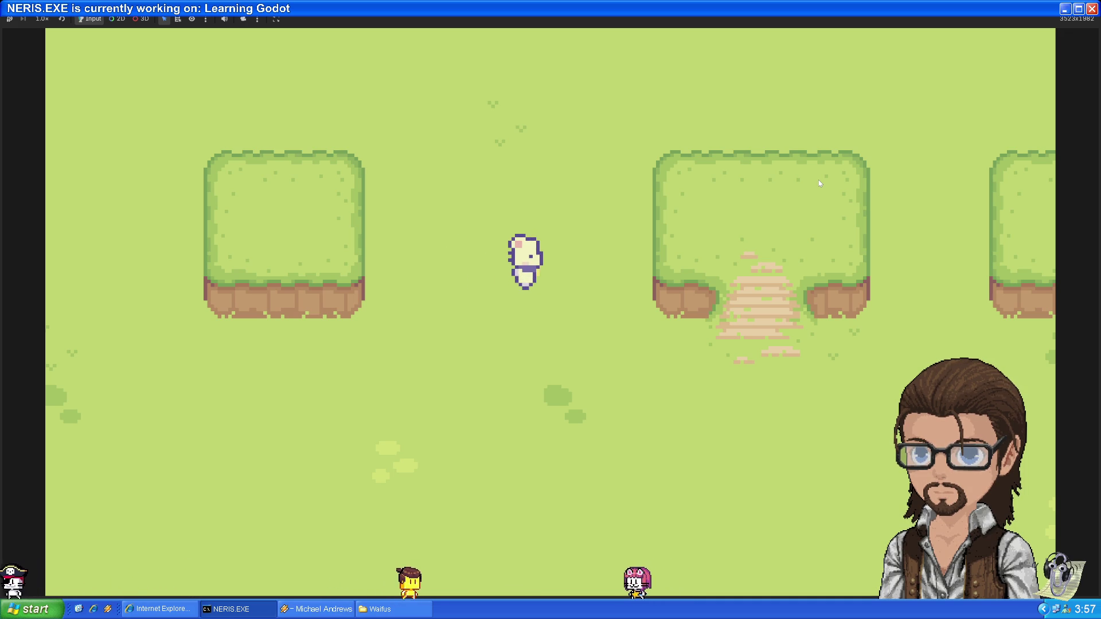
{"action": "key", "text": "Down"}
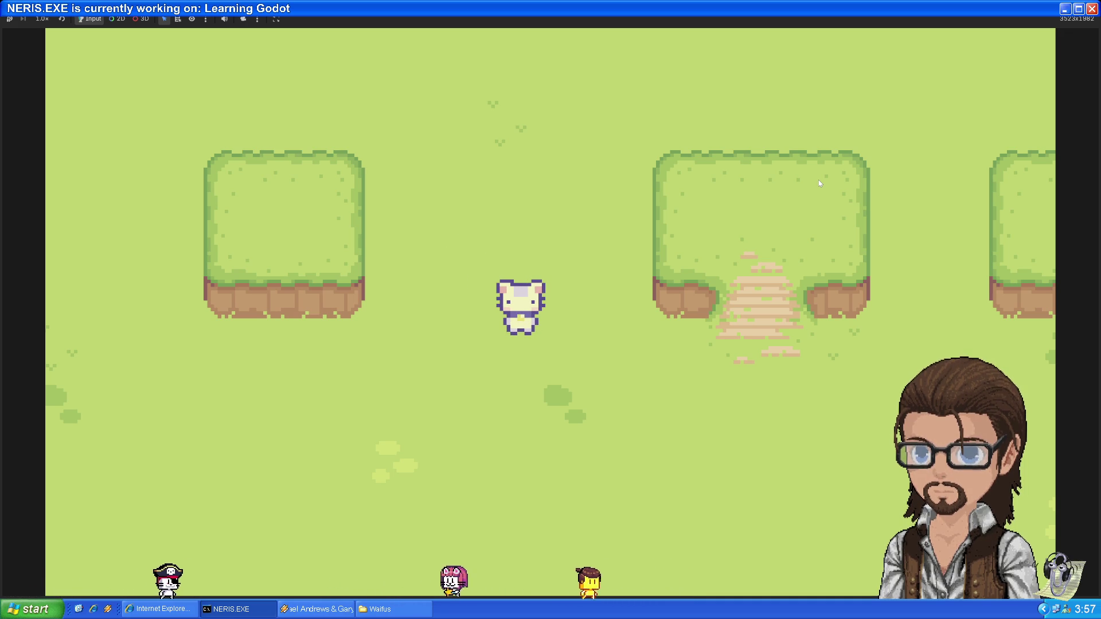
{"action": "key", "text": "Up"}
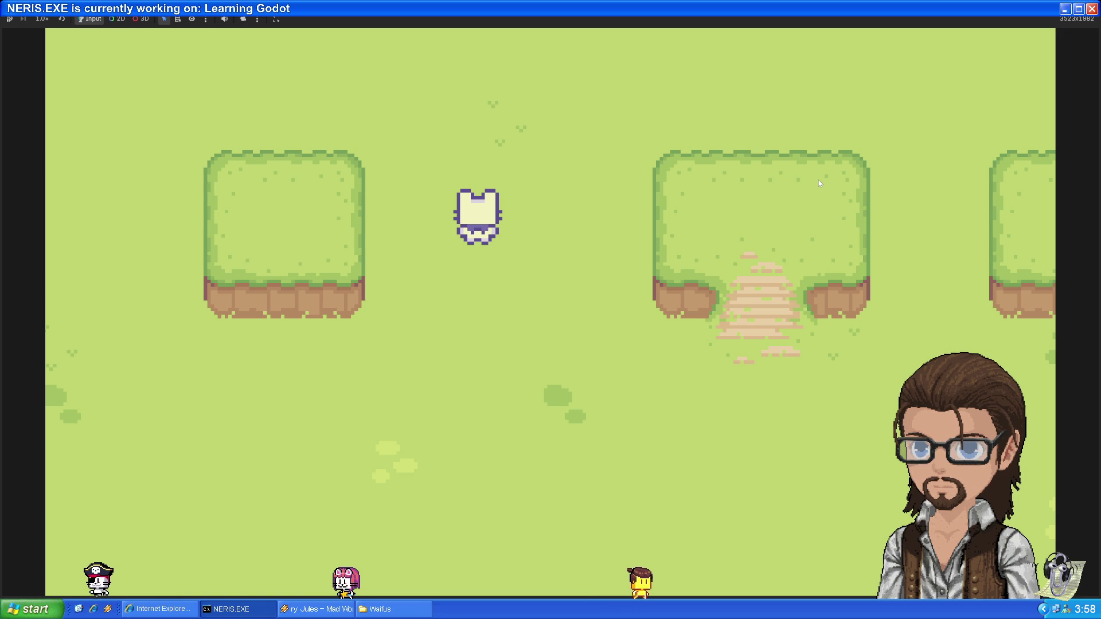
{"action": "key", "text": "Up"}
{"action": "key", "text": "Up"}
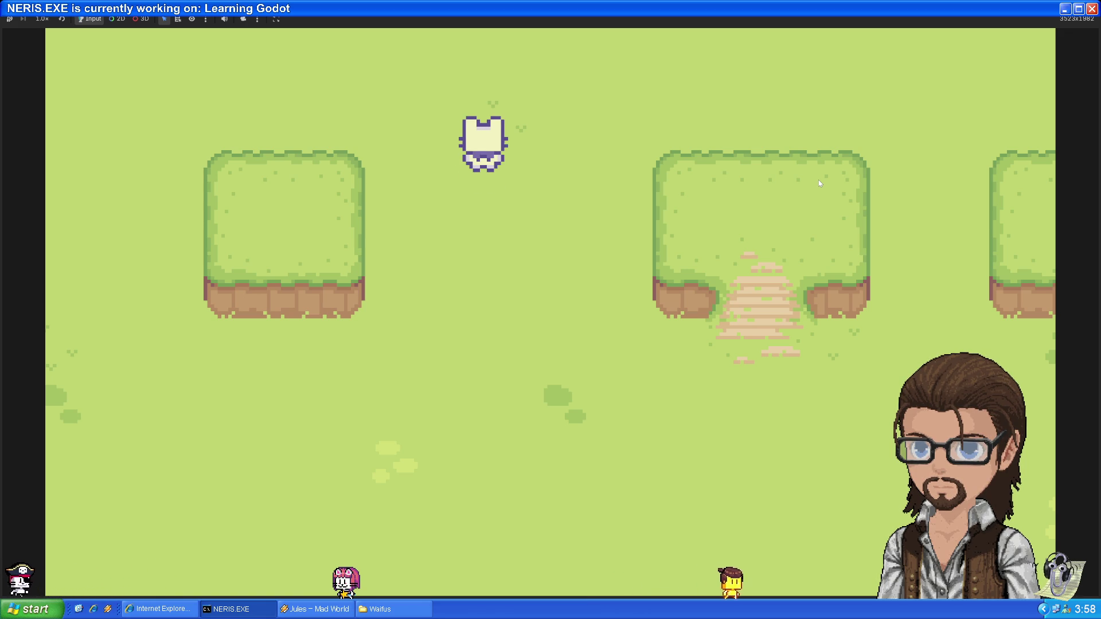
{"action": "key", "text": "Down"}
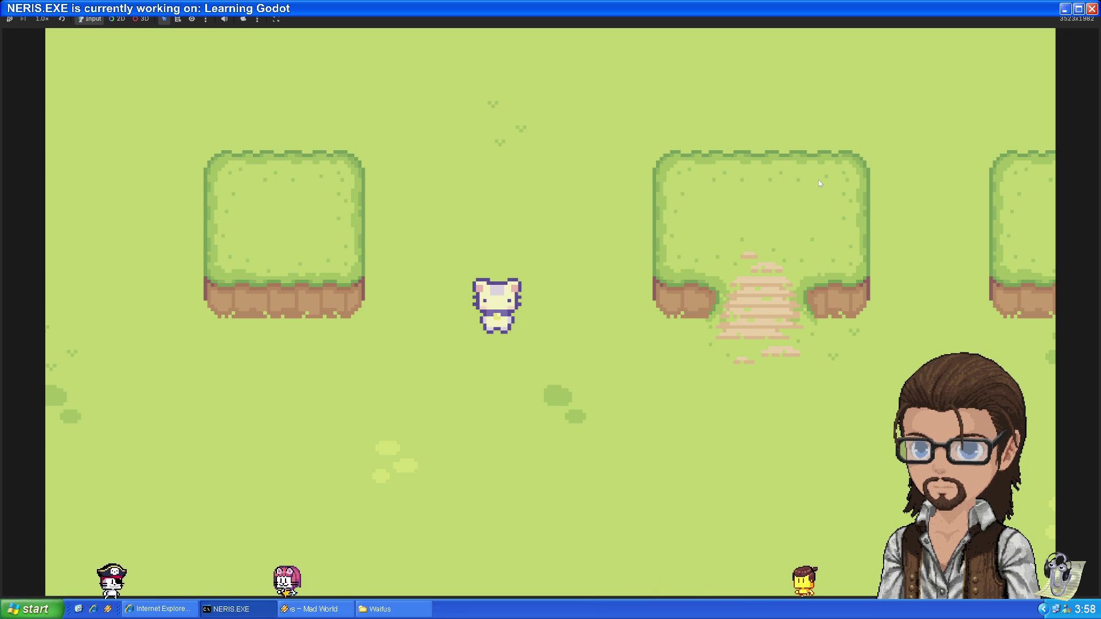
{"action": "key", "text": "Up"}
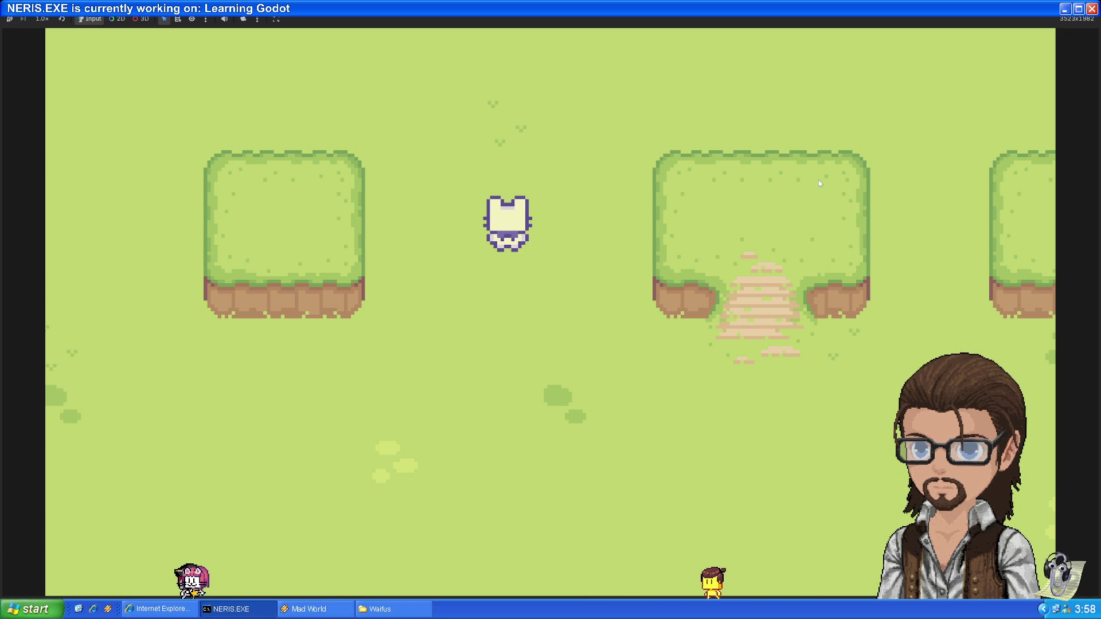
{"action": "key", "text": "Down"}
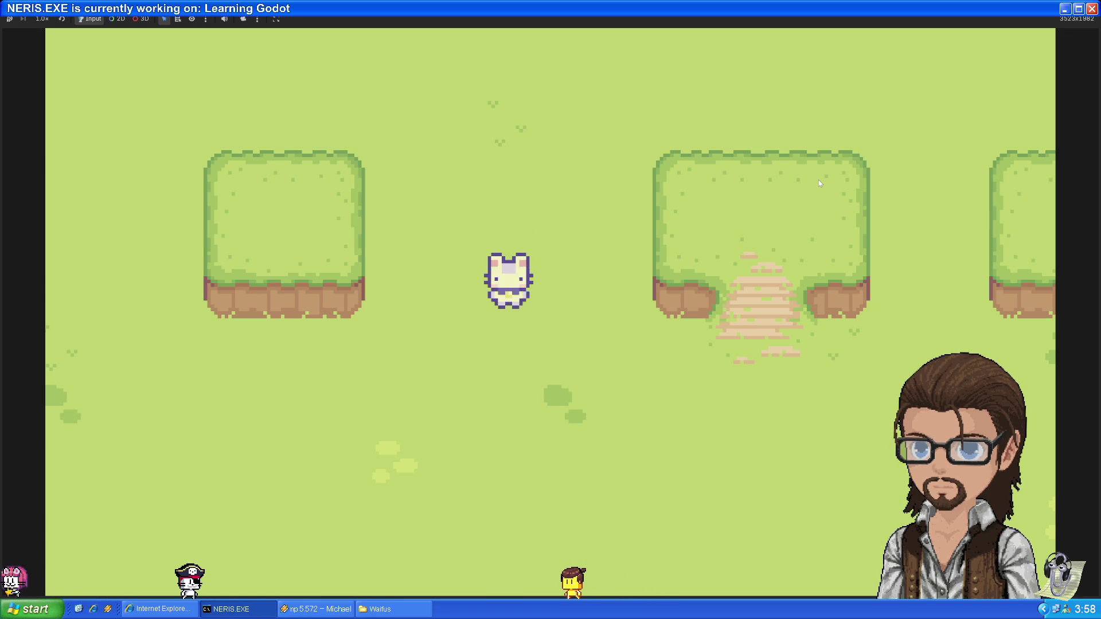
{"action": "key", "text": "Up"}
{"action": "key", "text": "Up"}
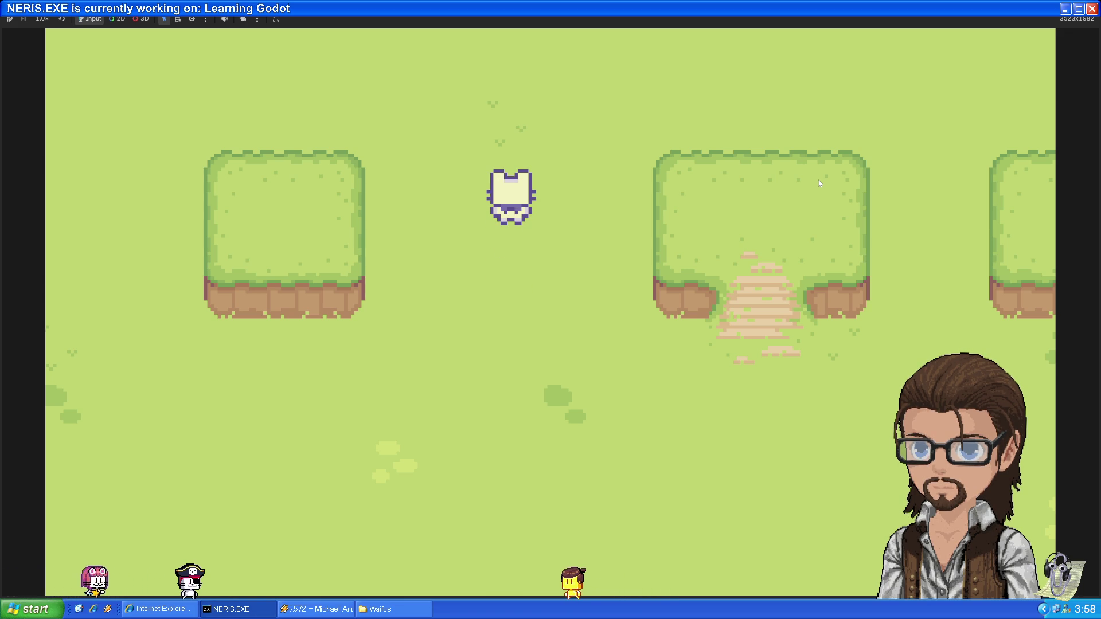
{"action": "key", "text": "Left"}
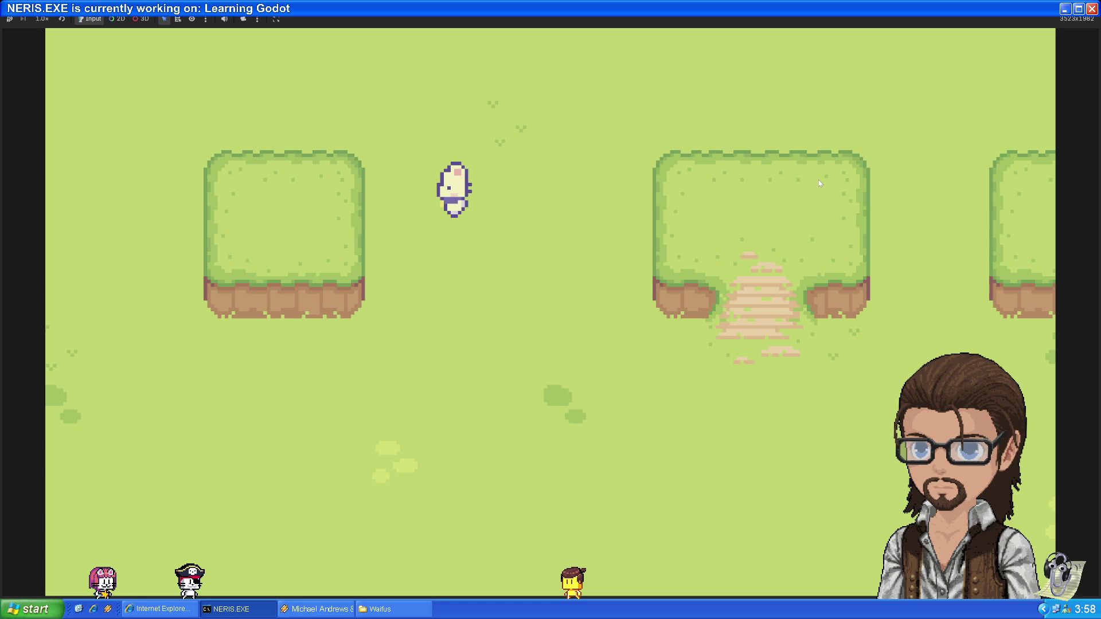
{"action": "key", "text": "Right"}
{"action": "key", "text": "Down"}
{"action": "key", "text": "Right"}
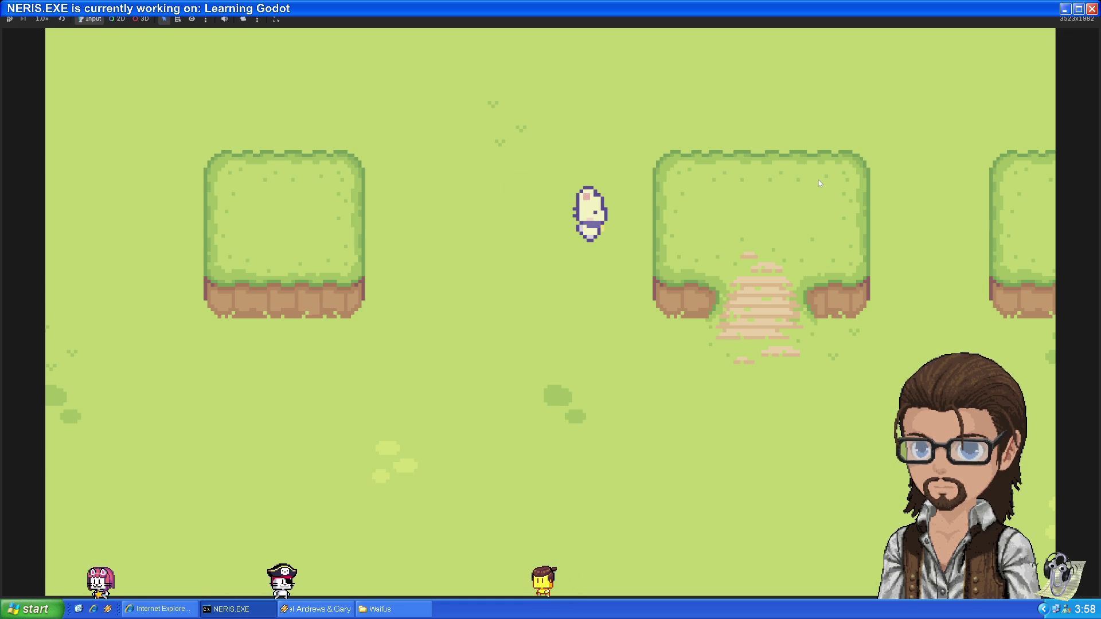
{"action": "key", "text": "Left"}
{"action": "key", "text": "Down"}
{"action": "key", "text": "Left"}
{"action": "key", "text": "Up"}
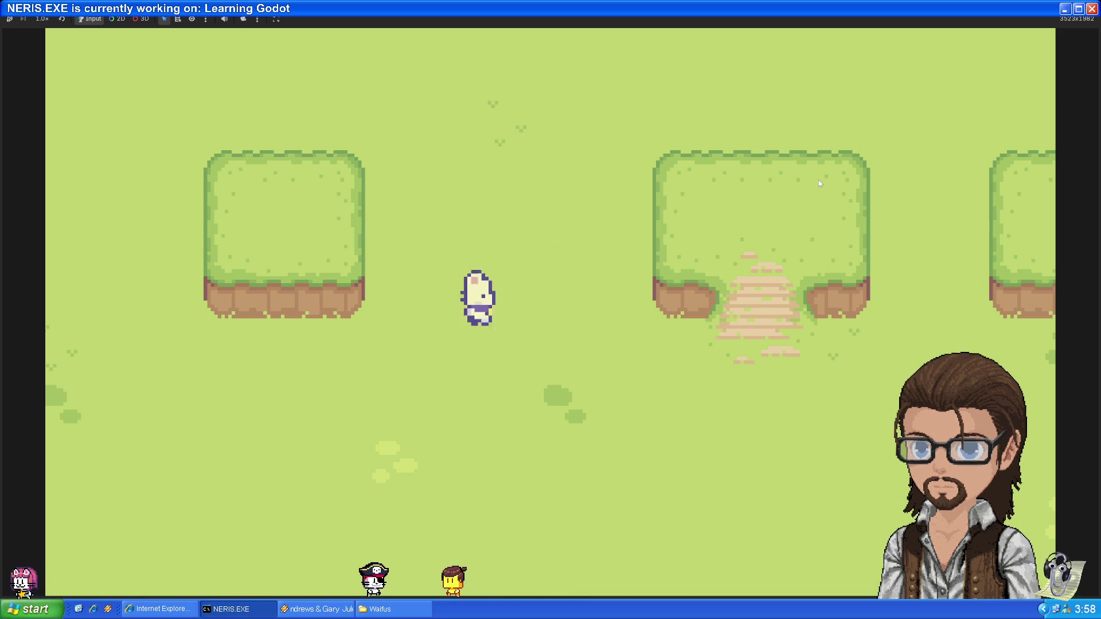
{"action": "key", "text": "Down"}
{"action": "key", "text": "F8"}
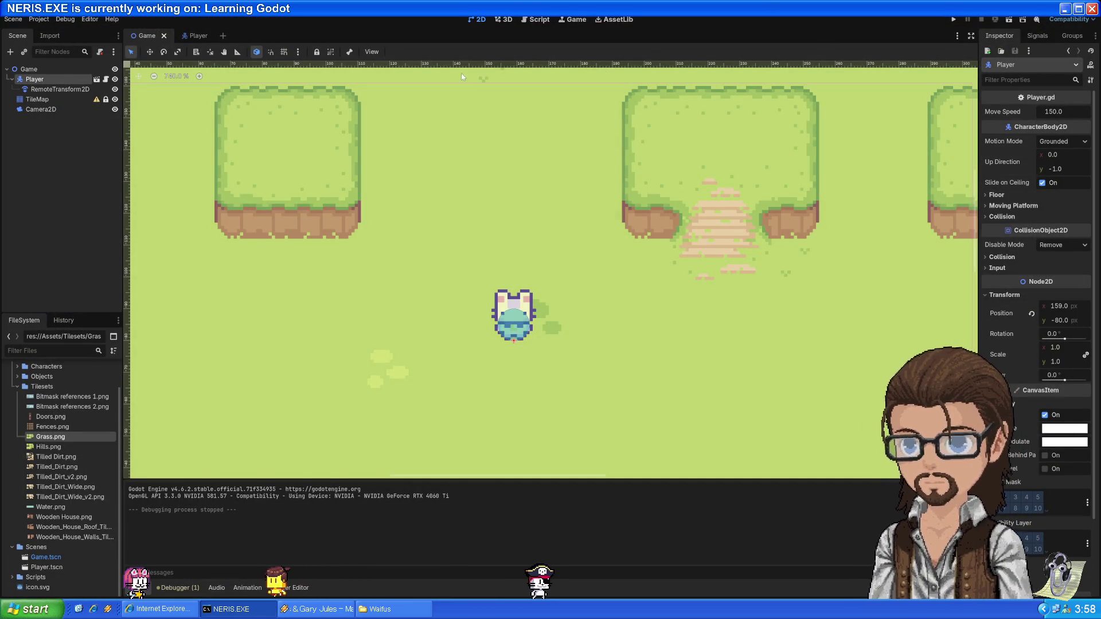
Open Player.gd and inspect the animated_sprite calls on lines 48 and 55
{"action": "left_click", "coordinate": [539, 22]}
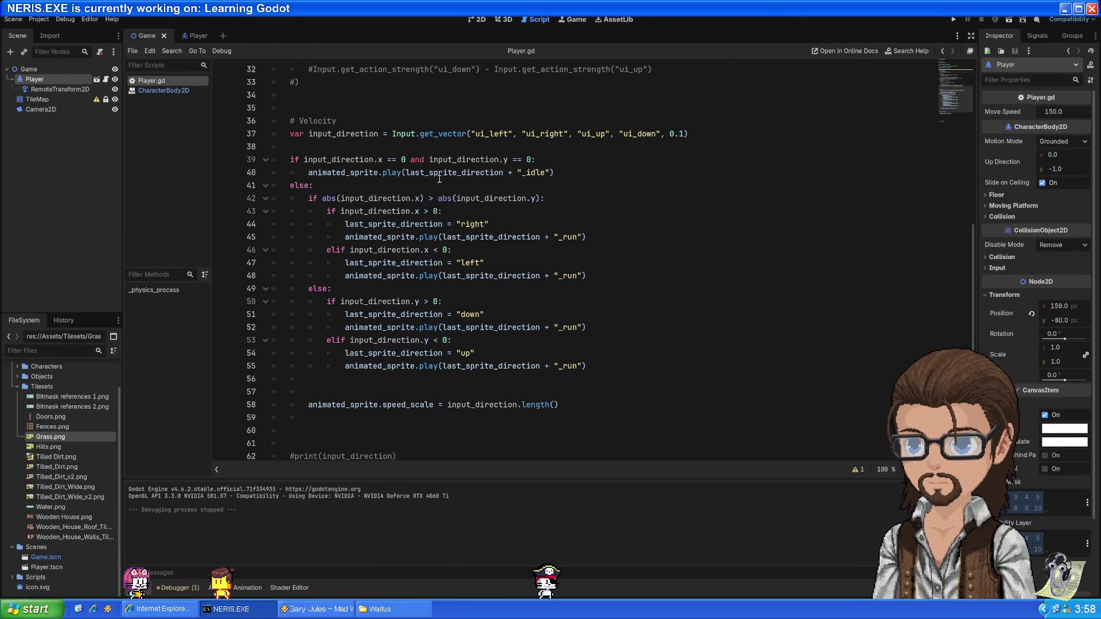
{"action": "left_click", "coordinate": [341, 172]}
{"action": "left_click", "coordinate": [435, 190]}
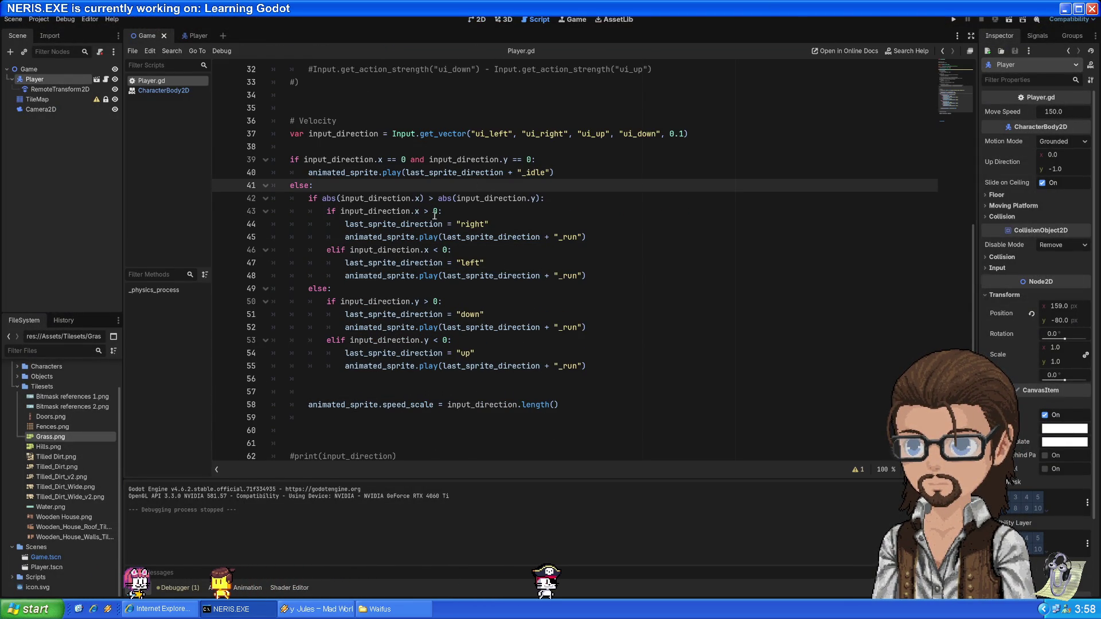
{"action": "left_click", "coordinate": [382, 275]}
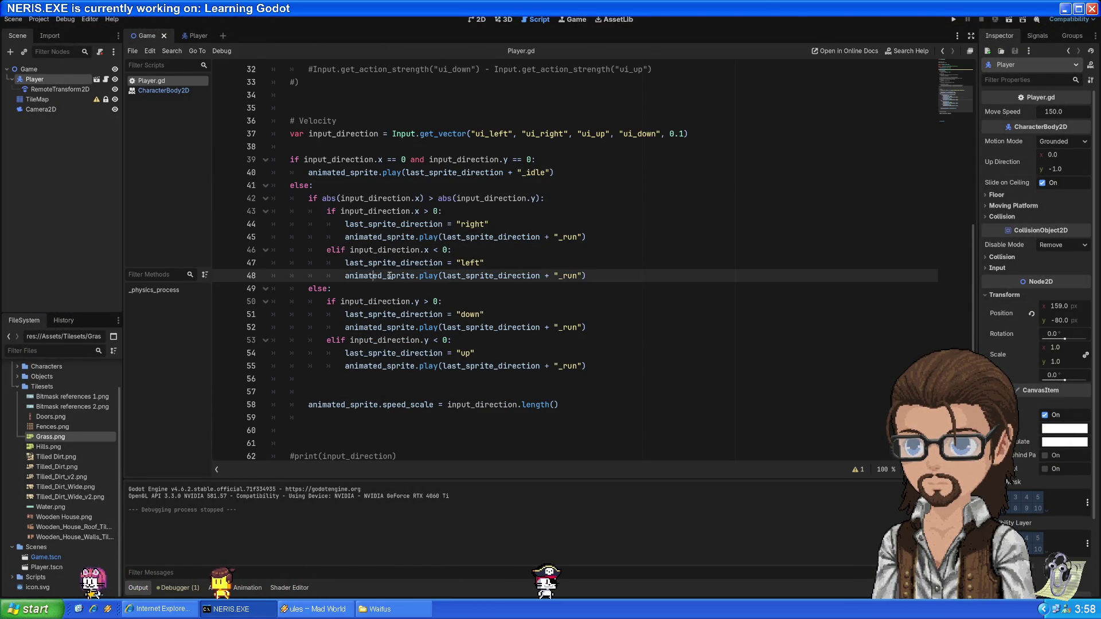
{"action": "double_click", "coordinate": [401, 276]}
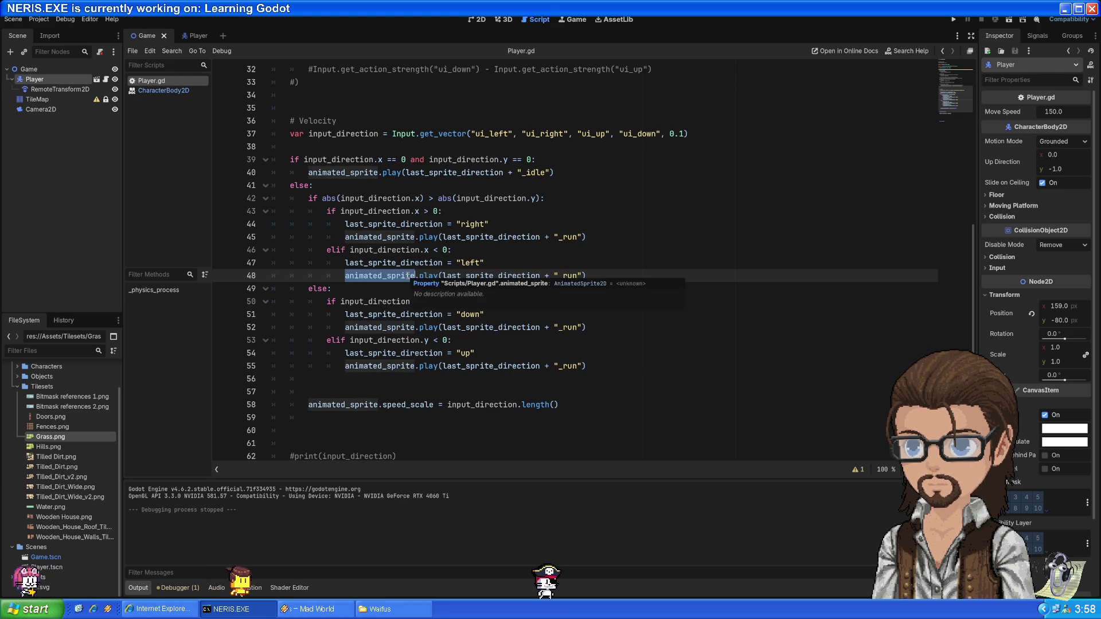
{"action": "scroll", "coordinate": [407, 277], "scroll_direction": "down", "scroll_amount": 2}
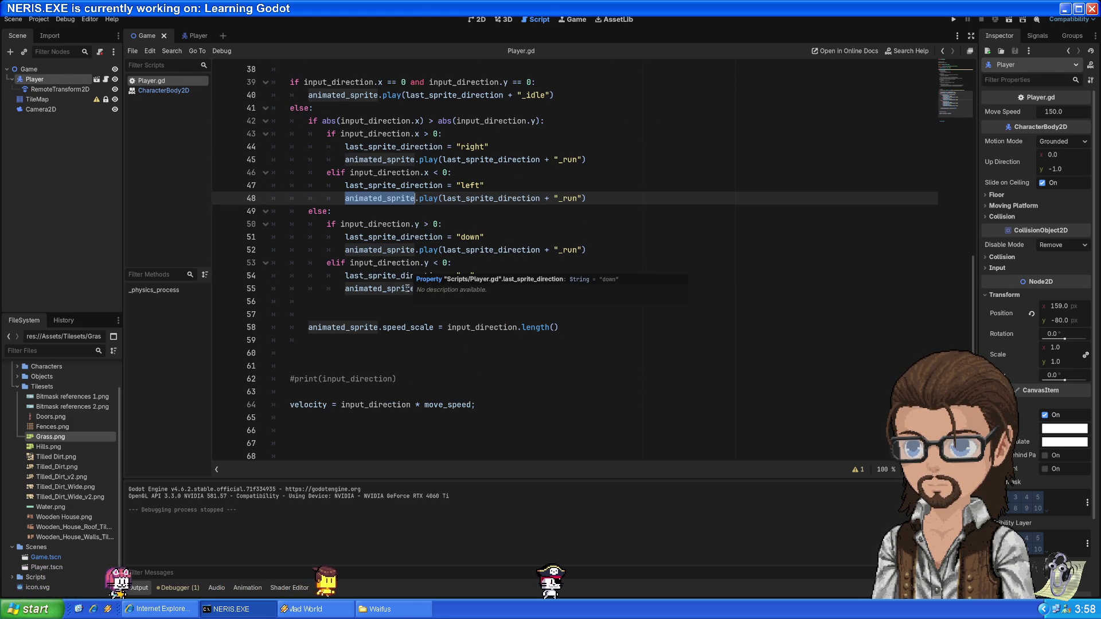
{"action": "scroll", "coordinate": [434, 320], "scroll_direction": "up", "scroll_amount": 1}
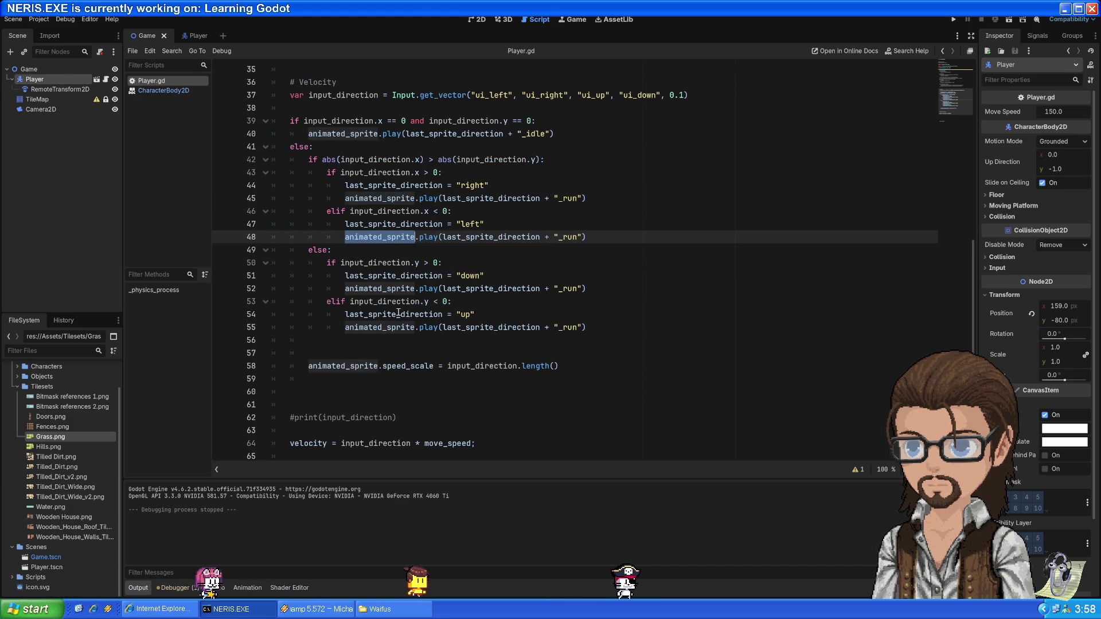
{"action": "left_click_drag", "start_coordinate": [344, 327], "coordinate": [438, 327]}
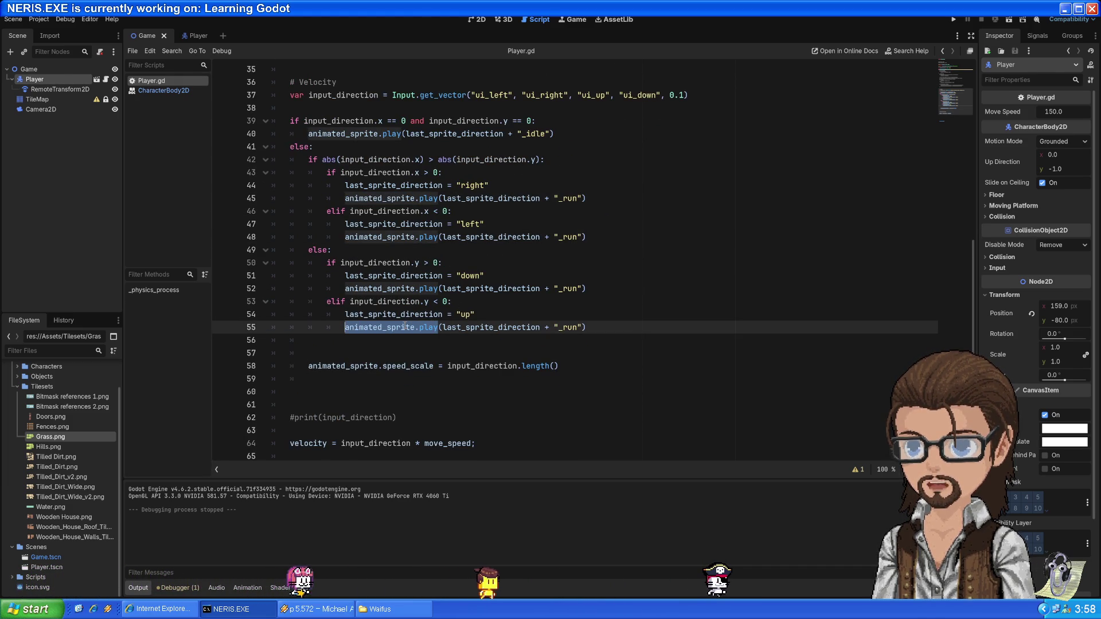
{"action": "scroll", "coordinate": [449, 328], "scroll_direction": "down", "scroll_amount": 2}
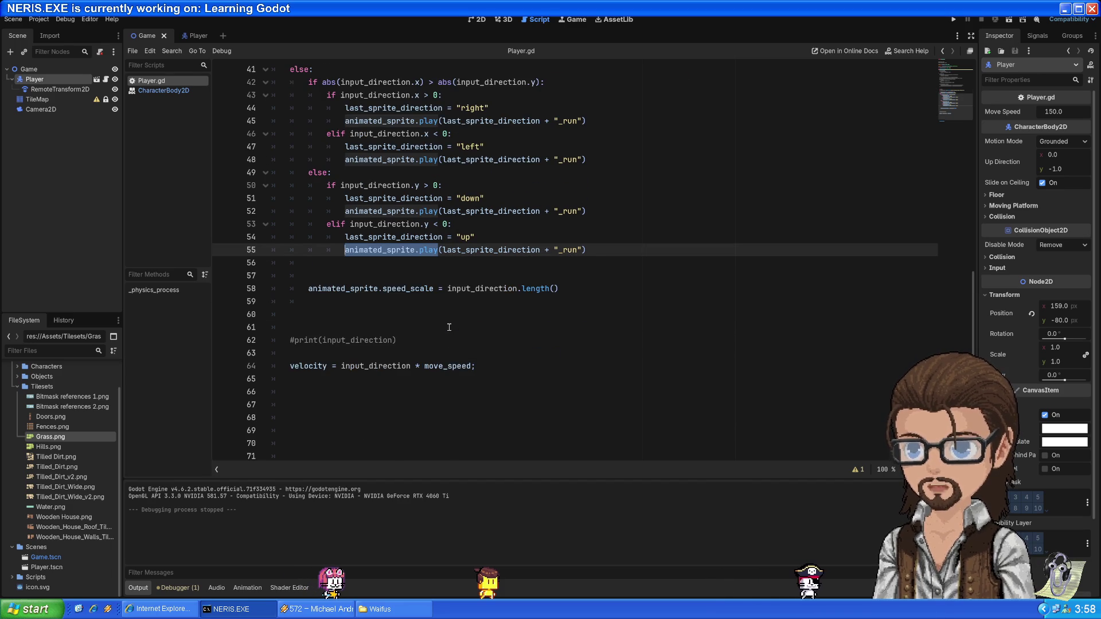
{"action": "scroll", "coordinate": [516, 317], "scroll_direction": "up", "scroll_amount": 3}
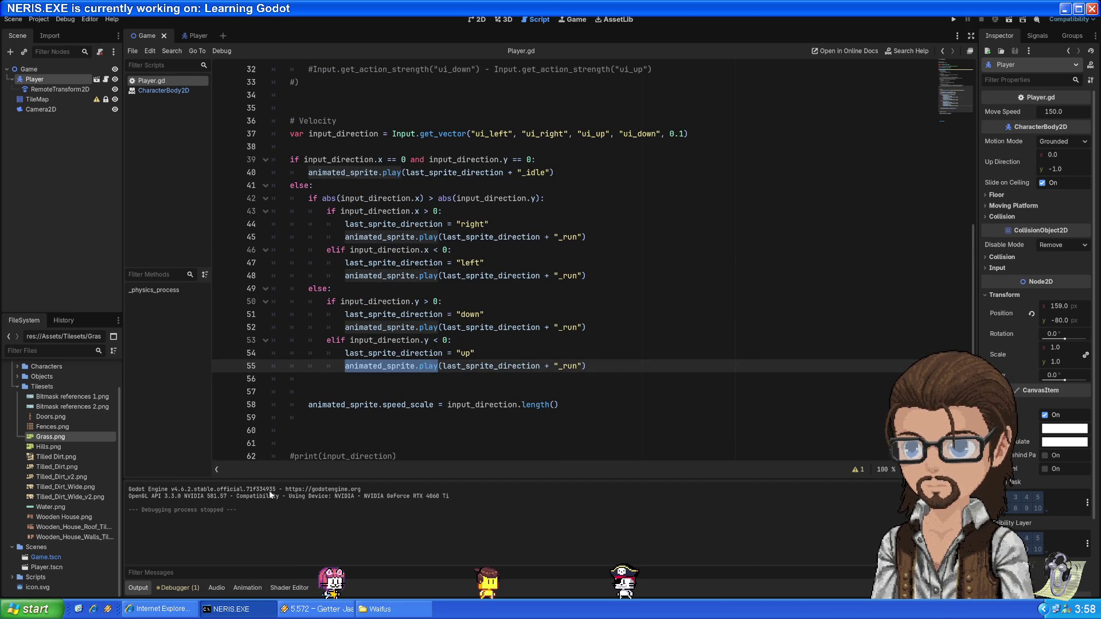
Test-run the game, walk the player up, left and down, then close it
{"action": "left_click", "coordinate": [953, 20]}
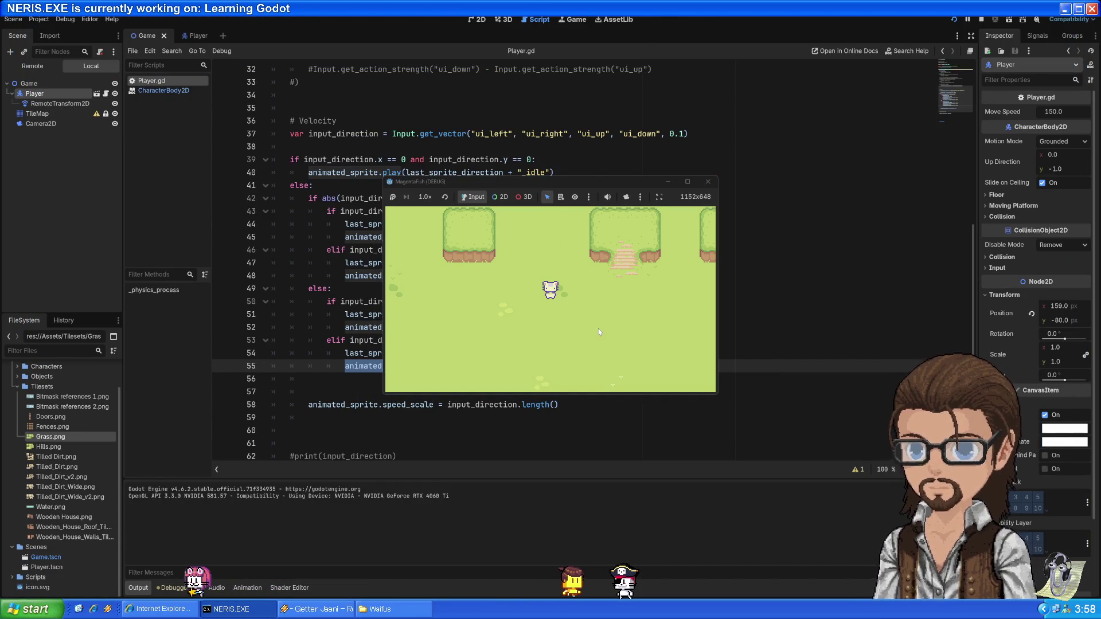
{"action": "key", "text": "Up"}
{"action": "key", "text": "Left"}
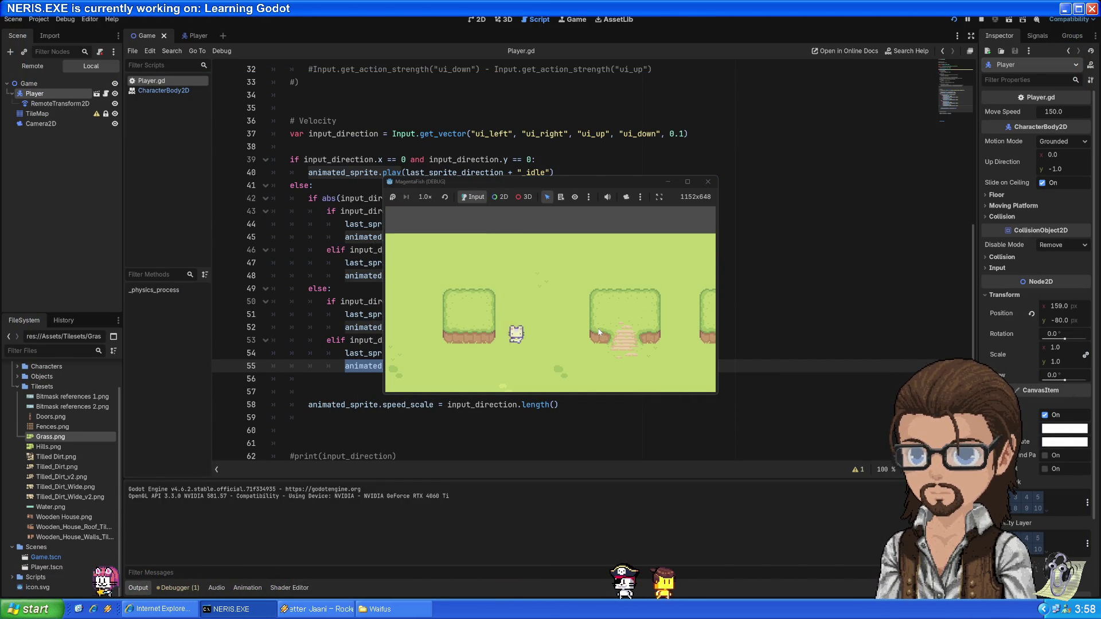
{"action": "key", "text": "Down"}
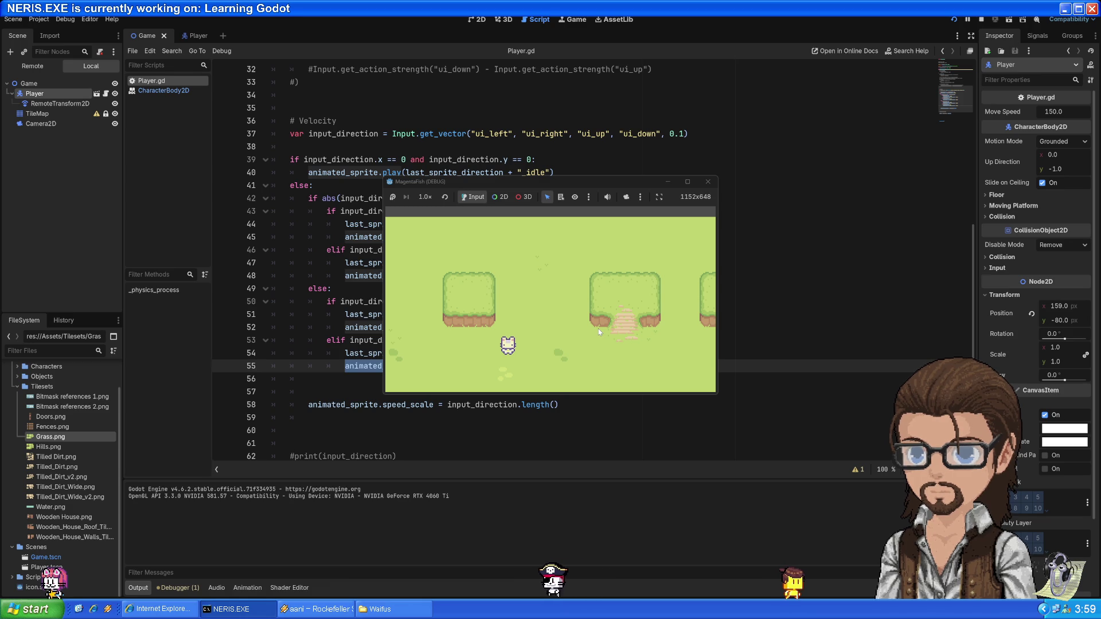
{"action": "left_click", "coordinate": [708, 183]}
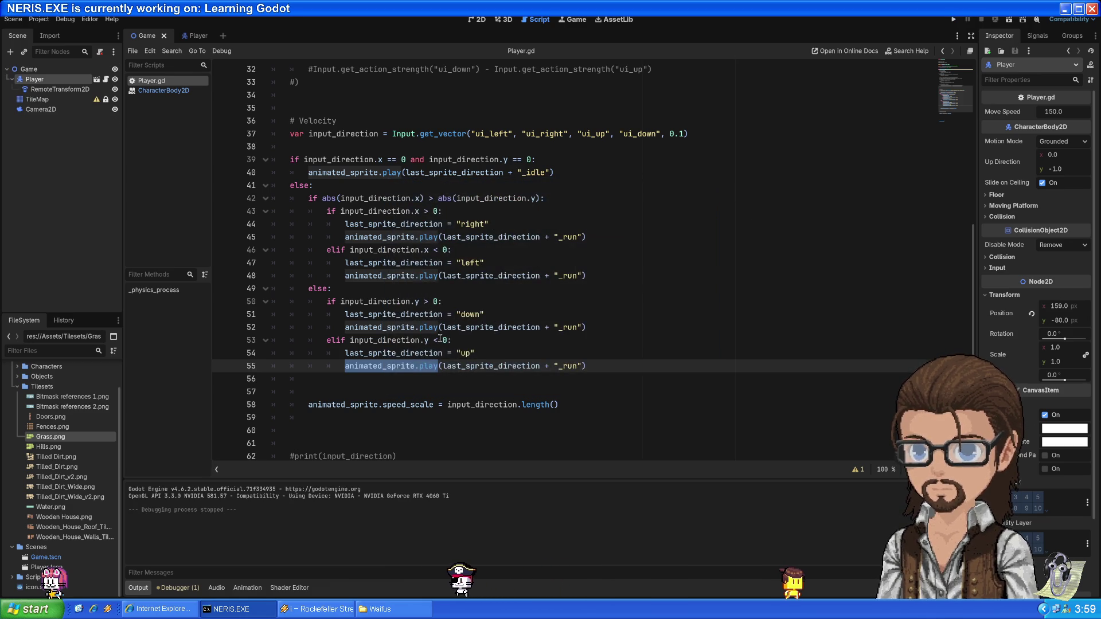
Add a new line under the idle play call and remove the blank line above speed_scale
{"action": "left_click", "coordinate": [471, 404]}
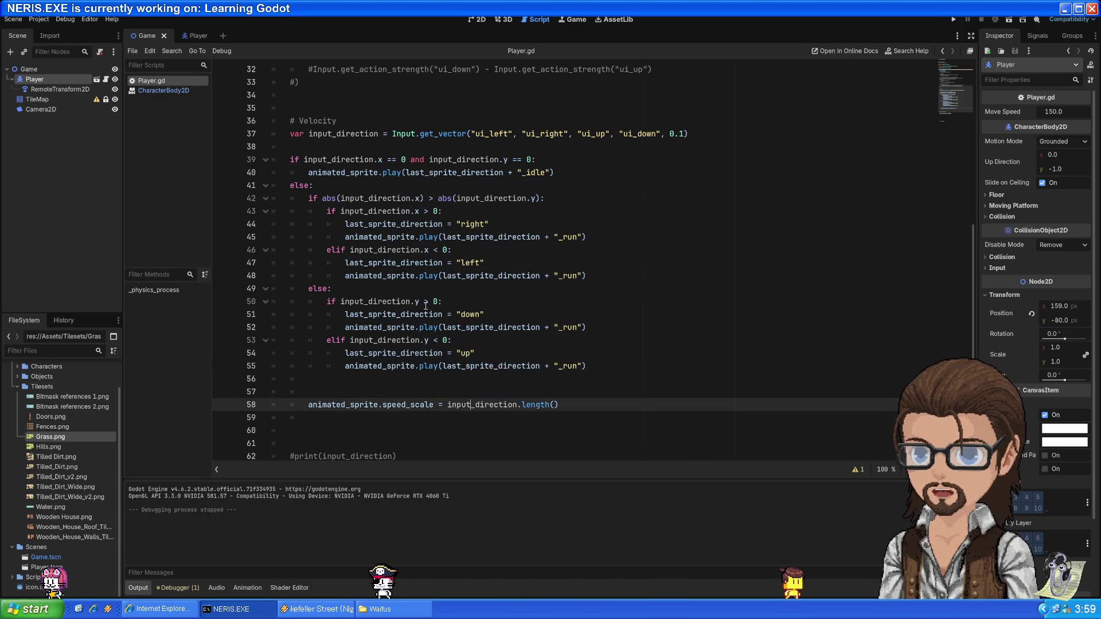
{"action": "left_click", "coordinate": [360, 353]}
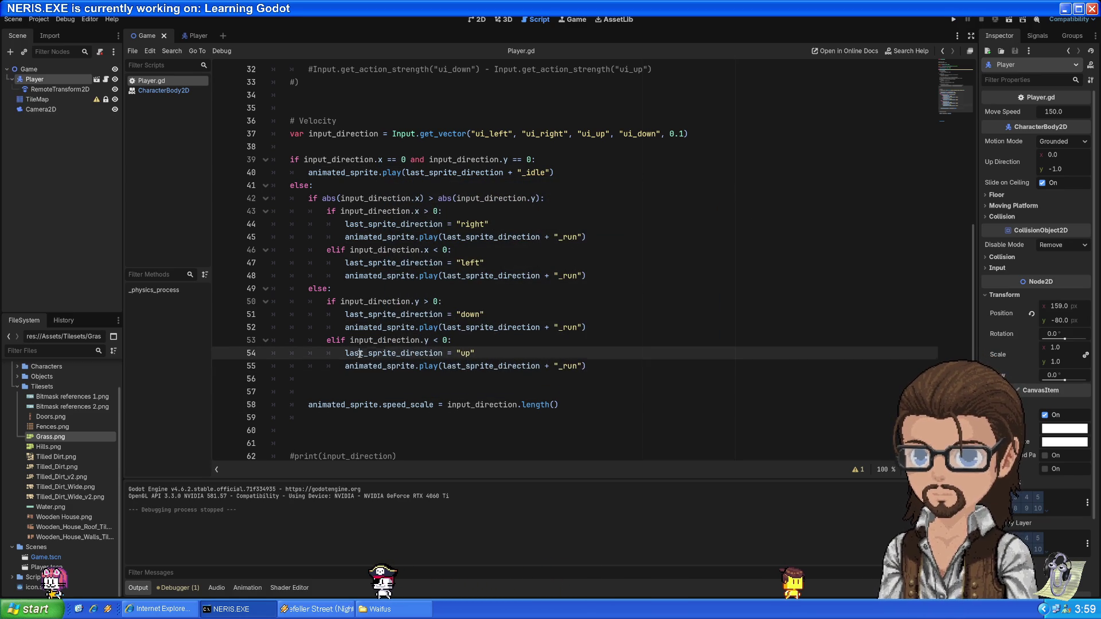
{"action": "left_click", "coordinate": [565, 174]}
{"action": "key", "text": "Return"}
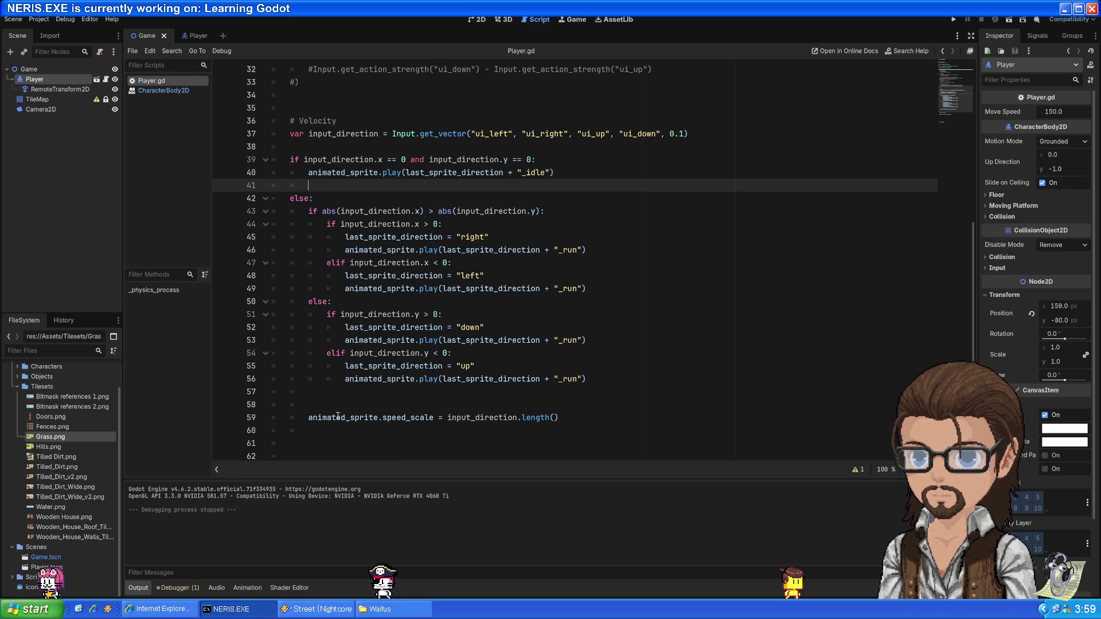
{"action": "left_click_drag", "start_coordinate": [338, 416], "coordinate": [476, 417]}
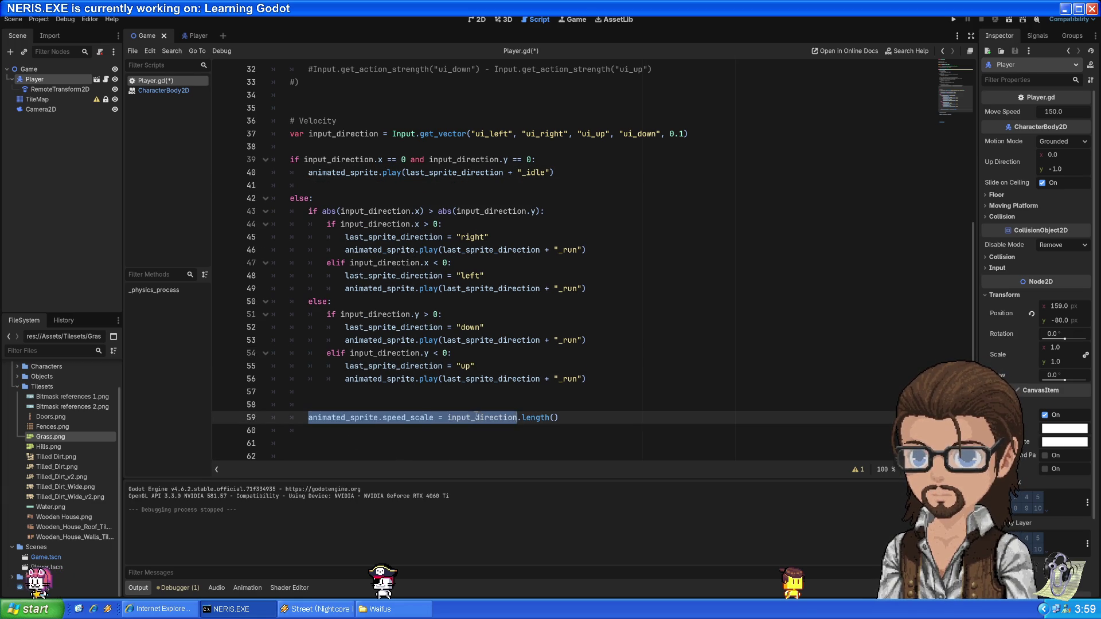
{"action": "left_click", "coordinate": [580, 404]}
{"action": "key", "text": "BackSpace"}
{"action": "key", "text": "BackSpace"}
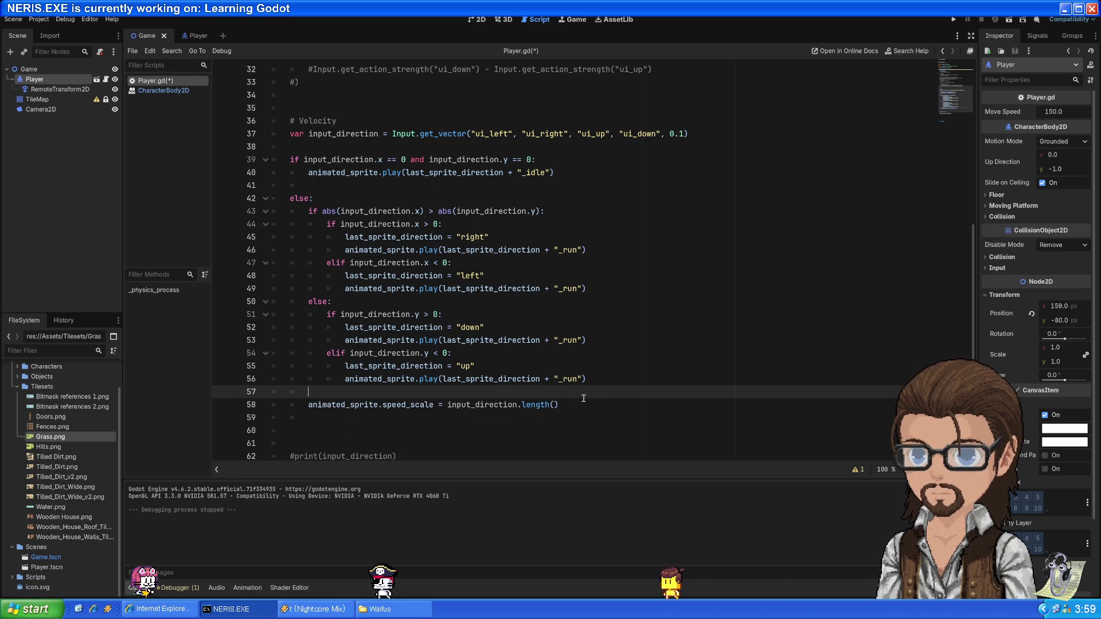
{"action": "left_click_drag", "start_coordinate": [446, 404], "coordinate": [309, 392]}
Paste 'animated_sprite.speed_scale = 1.0' on line 41, save Player.gd, and test-run the game
{"action": "key", "text": "ctrl+c"}
{"action": "left_click", "coordinate": [555, 172]}
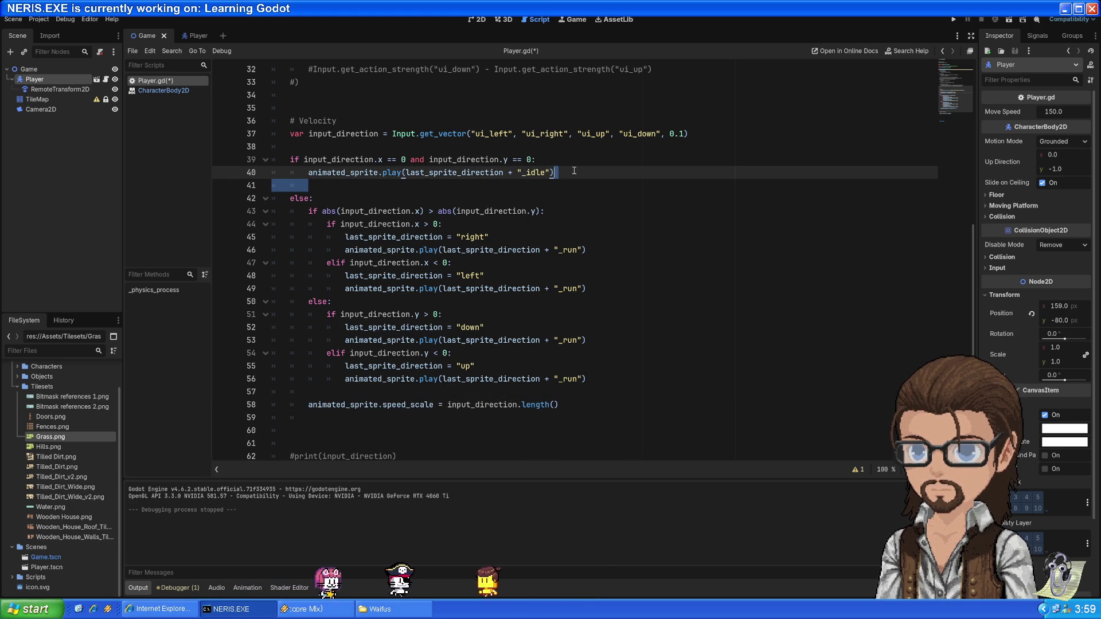
{"action": "key", "text": "Return"}
{"action": "key", "text": "ctrl+v"}
{"action": "type", "text": "1.0"}
{"action": "key", "text": "ctrl+s"}
{"action": "key", "text": "Down"}
{"action": "key", "text": "Down"}
{"action": "key", "text": "Up"}
{"action": "key", "text": "Up"}
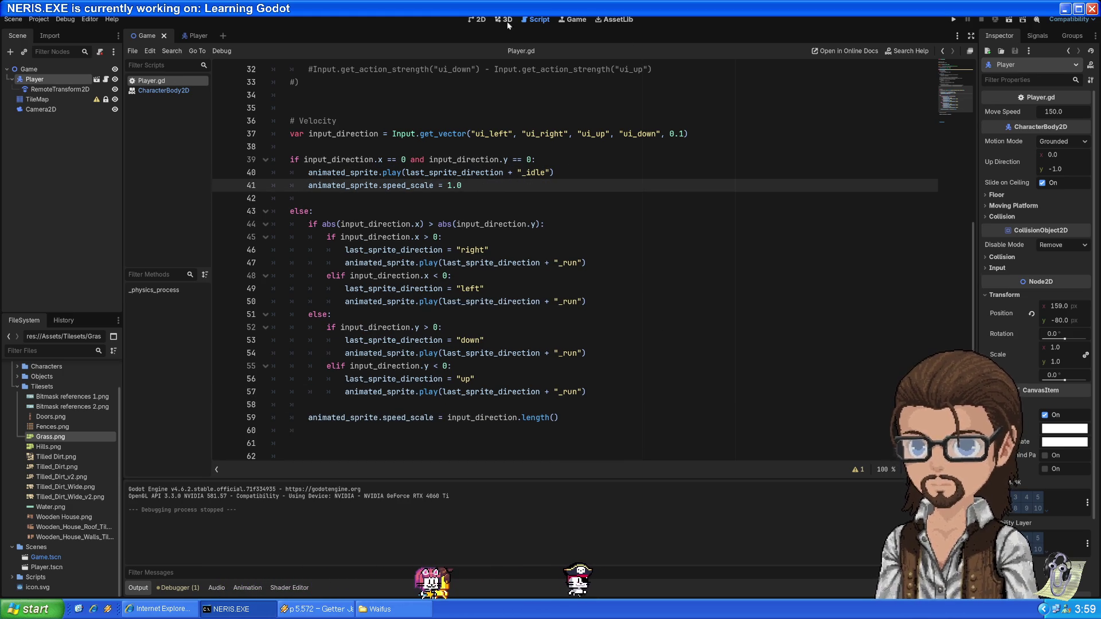
{"action": "left_click", "coordinate": [960, 19]}
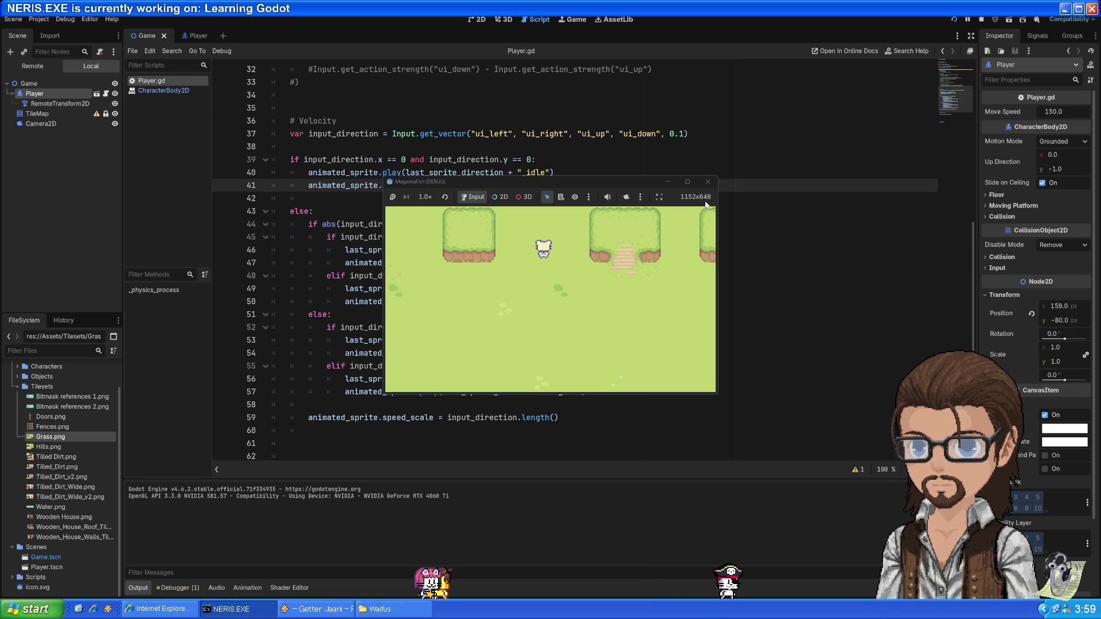
{"action": "key", "text": "Up"}
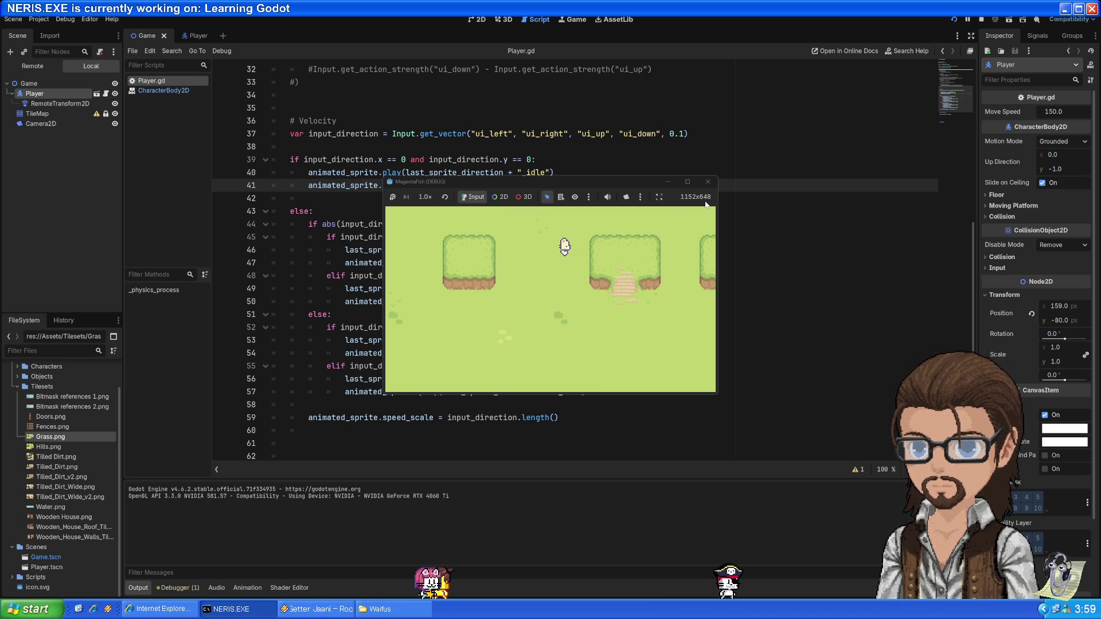
{"action": "key", "text": "Left"}
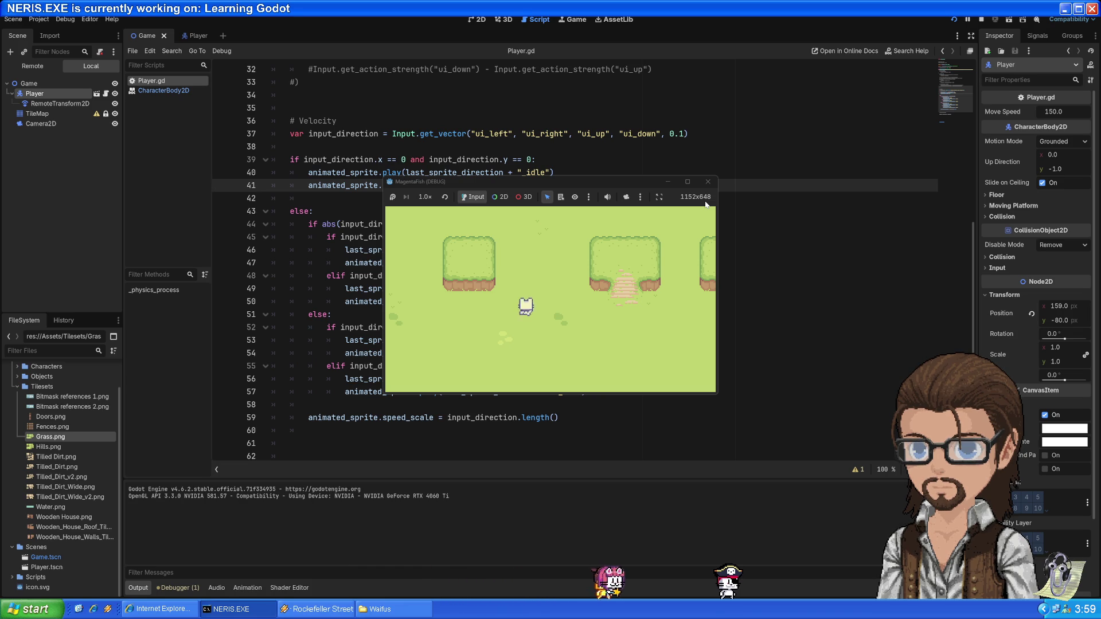
{"action": "left_click", "coordinate": [688, 182]}
{"action": "key", "text": "Up"}
{"action": "key", "text": "Left"}
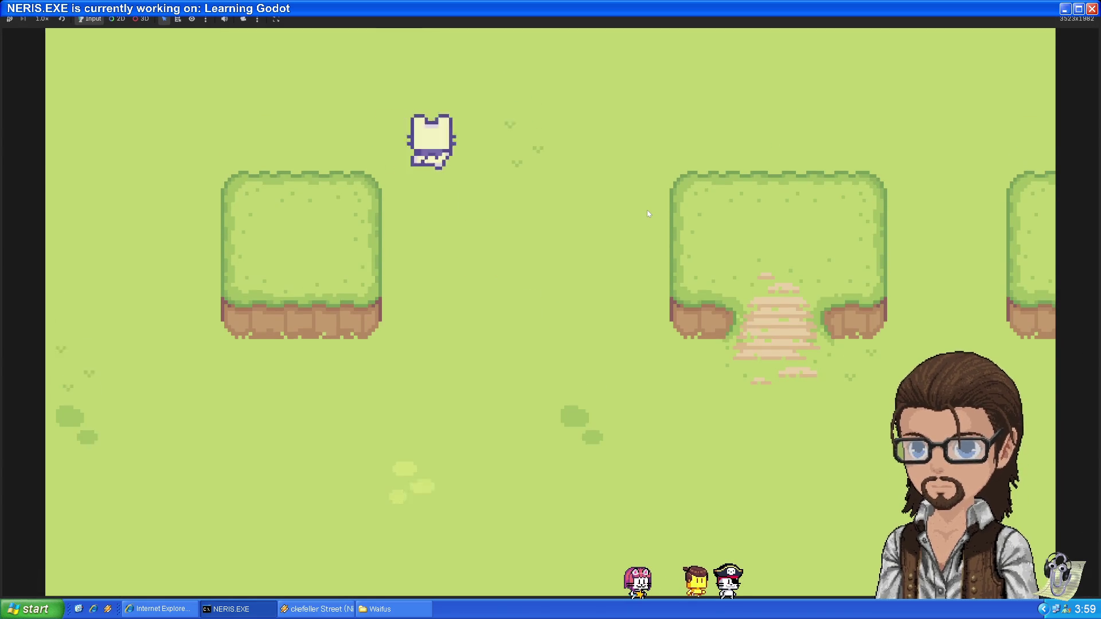
{"action": "key", "text": "Right"}
{"action": "key", "text": "Down"}
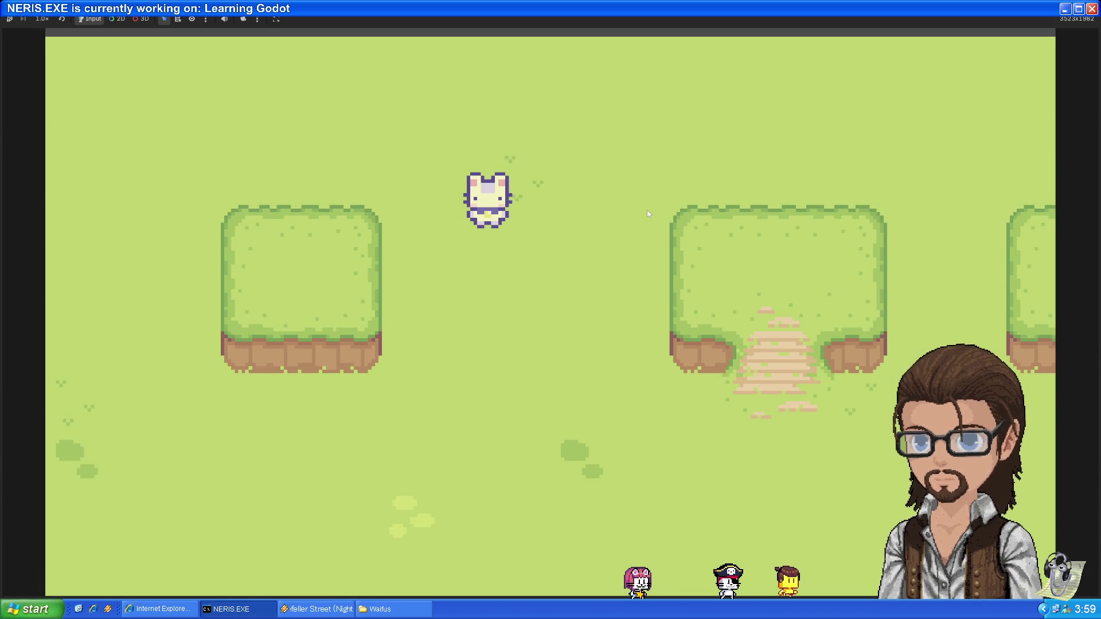
{"action": "key", "text": "Left"}
{"action": "key", "text": "Right"}
{"action": "key", "text": "Down"}
{"action": "key", "text": "Left"}
{"action": "key", "text": "Up"}
{"action": "key", "text": "Down"}
{"action": "key", "text": "Up"}
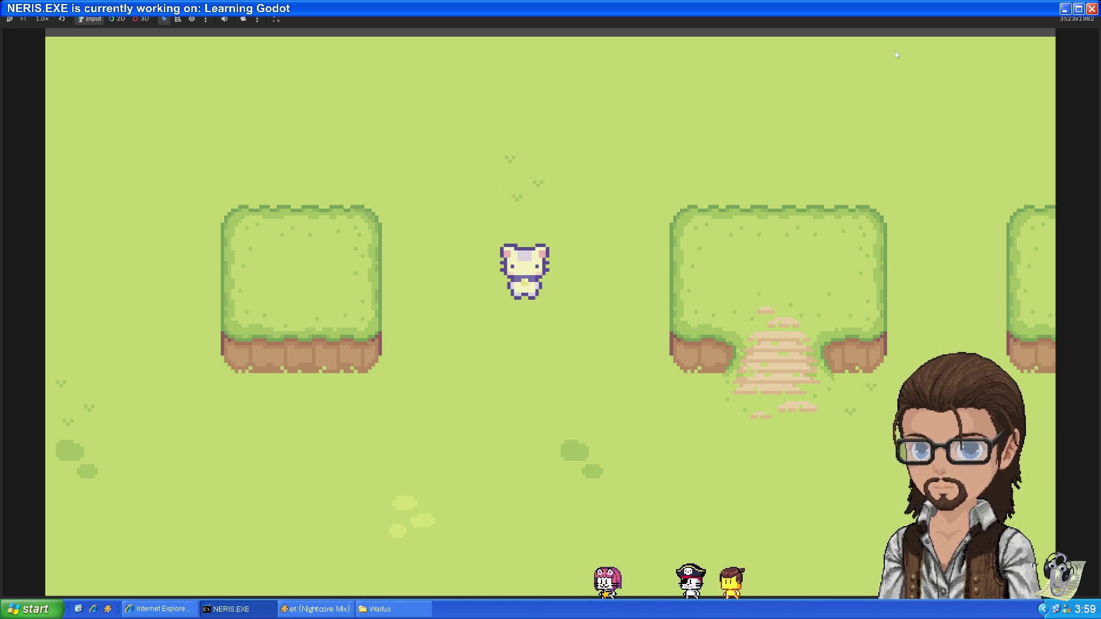
{"action": "key", "text": "F8"}
{"action": "left_click", "coordinate": [573, 276]}
{"action": "scroll", "coordinate": [569, 306], "scroll_direction": "down", "scroll_amount": 4}
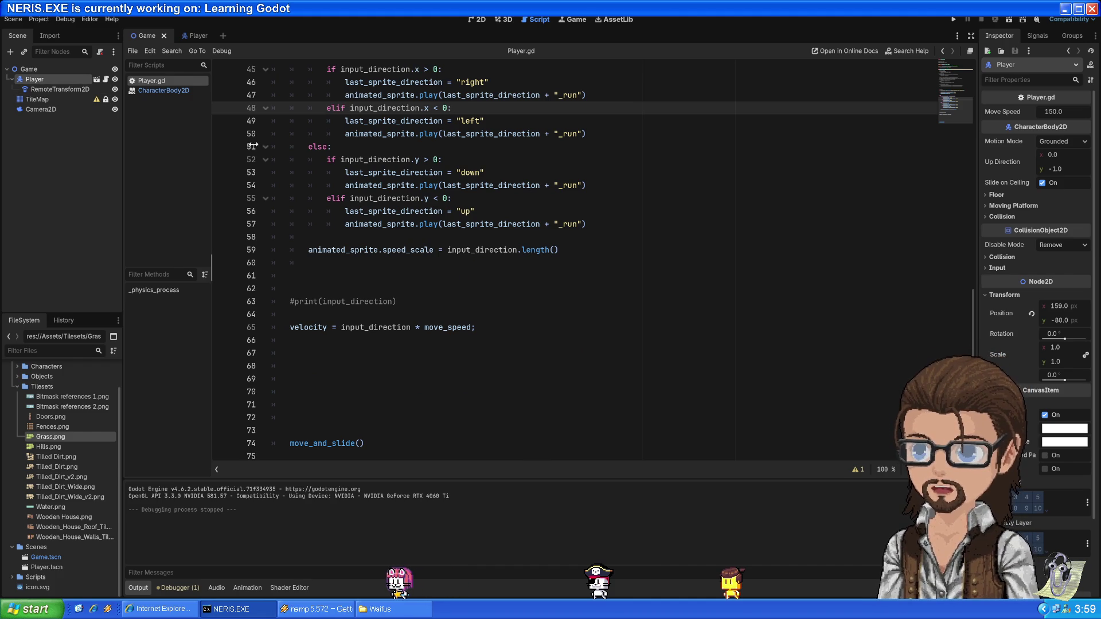
Review the speed_scale assignment on line 59, then place the caret at the end of line 11
{"action": "scroll", "coordinate": [553, 279], "scroll_direction": "up", "scroll_amount": 5}
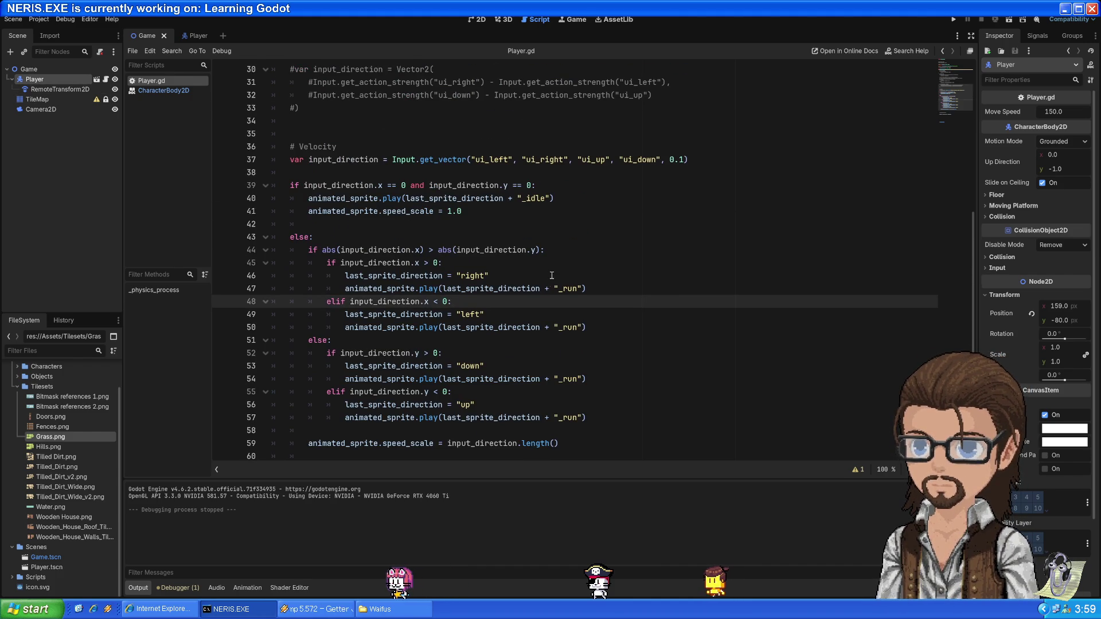
{"action": "scroll", "coordinate": [550, 276], "scroll_direction": "down", "scroll_amount": 4}
{"action": "mouse_move", "coordinate": [338, 288]}
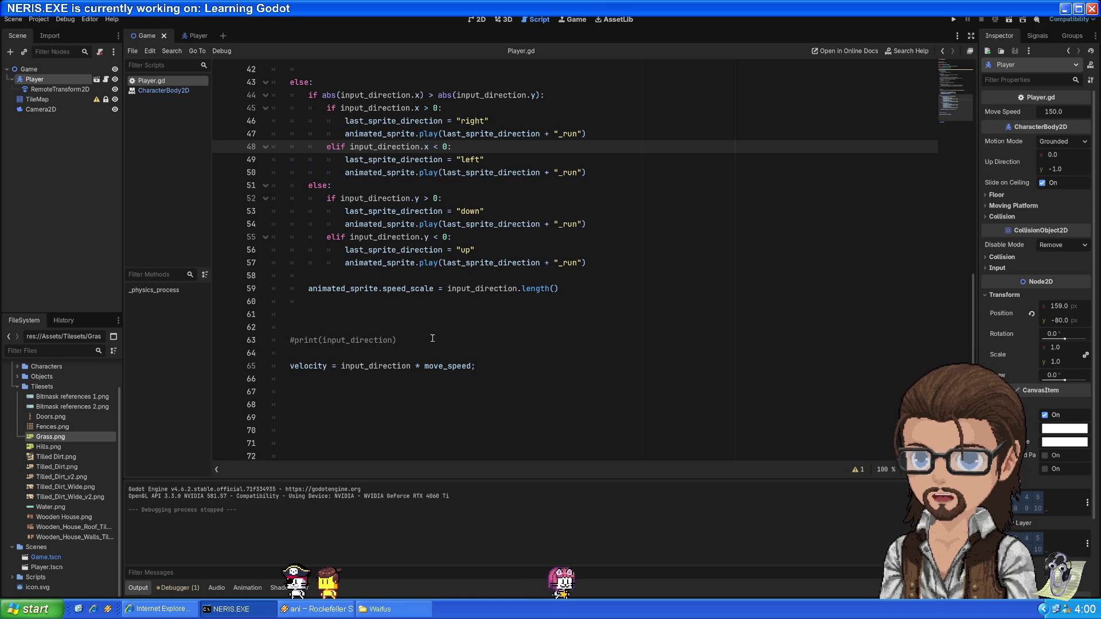
{"action": "left_click", "coordinate": [321, 288]}
{"action": "left_click_drag", "start_coordinate": [321, 288], "coordinate": [470, 287]}
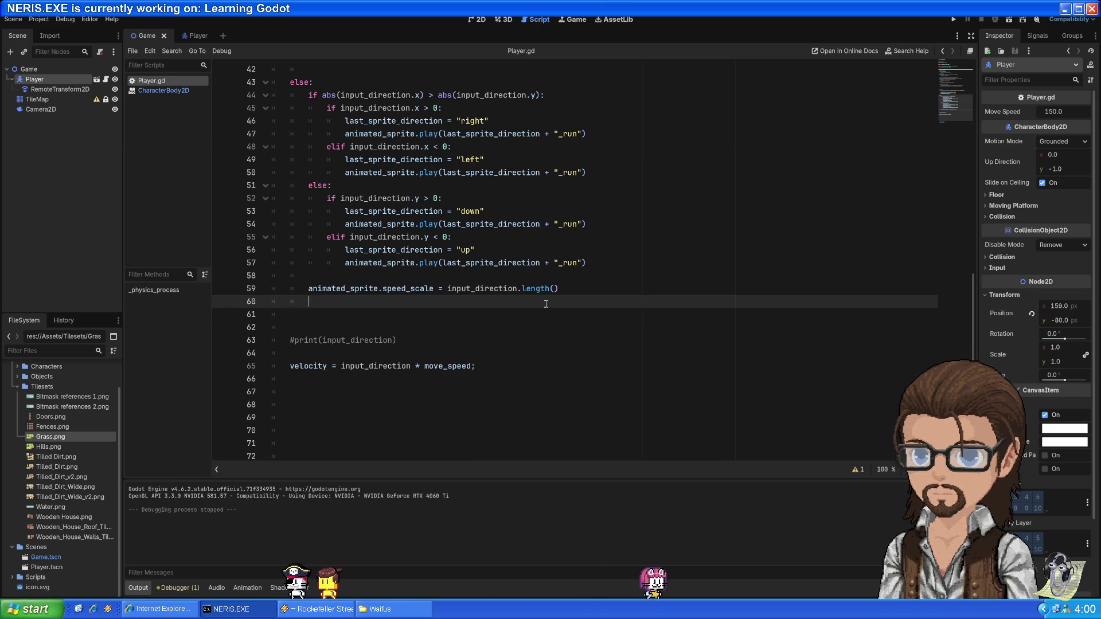
{"action": "scroll", "coordinate": [539, 301], "scroll_direction": "up", "scroll_amount": 10}
{"action": "scroll", "coordinate": [526, 300], "scroll_direction": "up", "scroll_amount": 3}
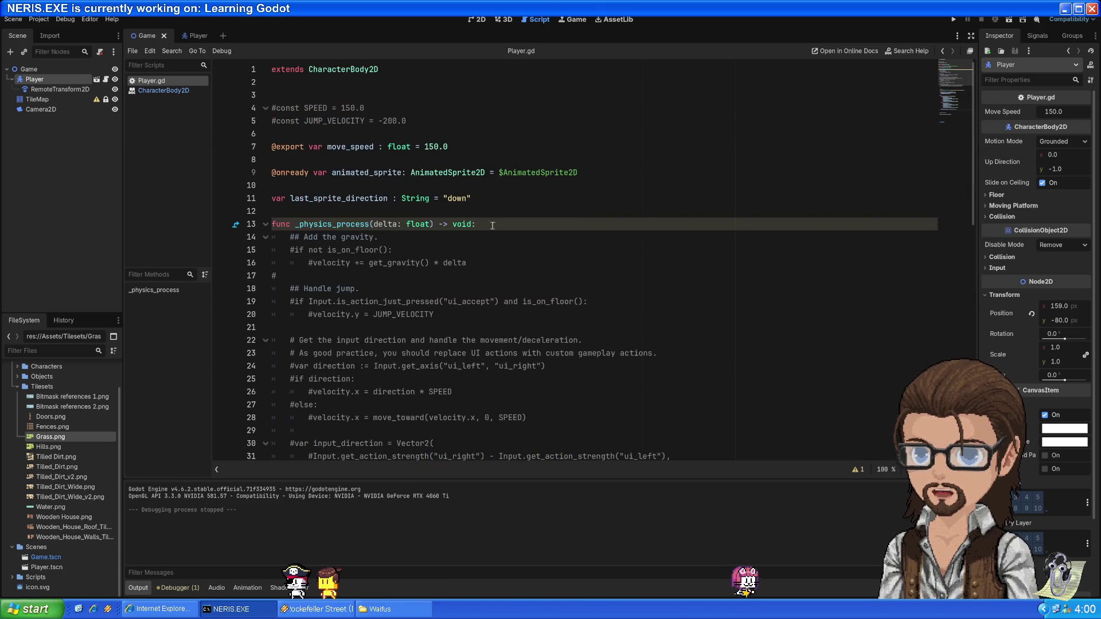
{"action": "left_click", "coordinate": [494, 199]}
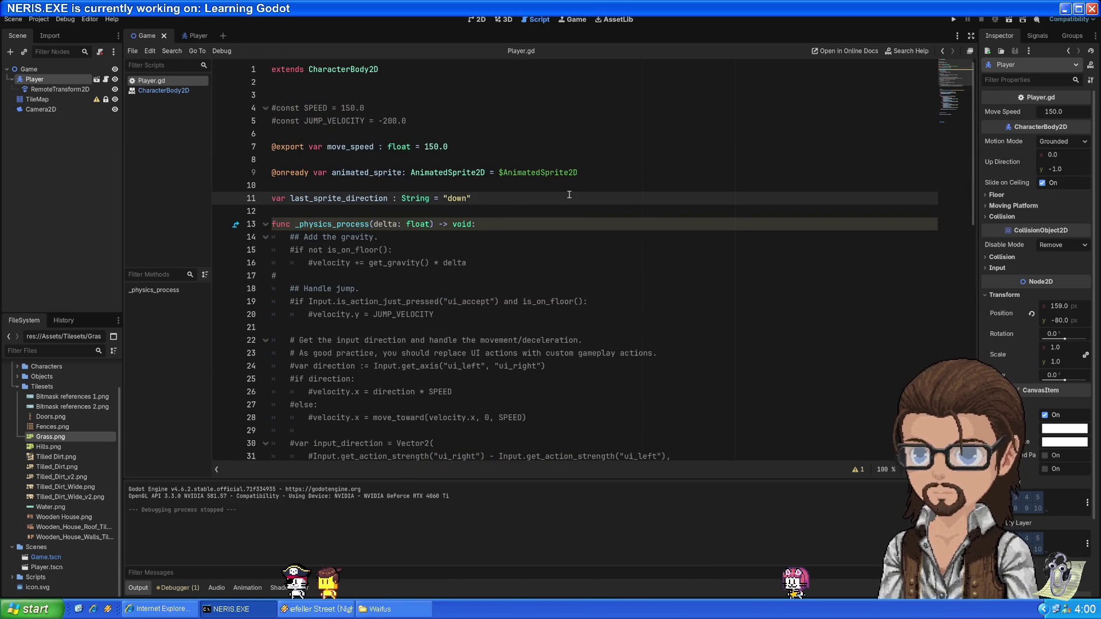
Declare var jump_velocity : float = 0 on a new line after line 11
{"action": "key", "text": "Return"}
{"action": "key", "text": "Return"}
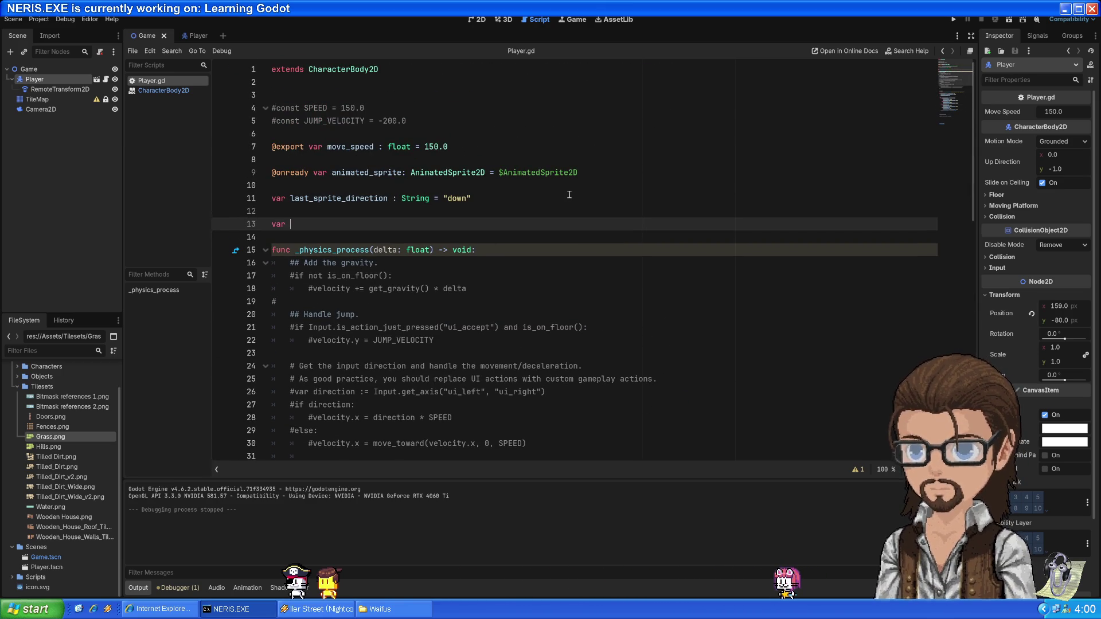
{"action": "type", "text": "var jump_velocity"}
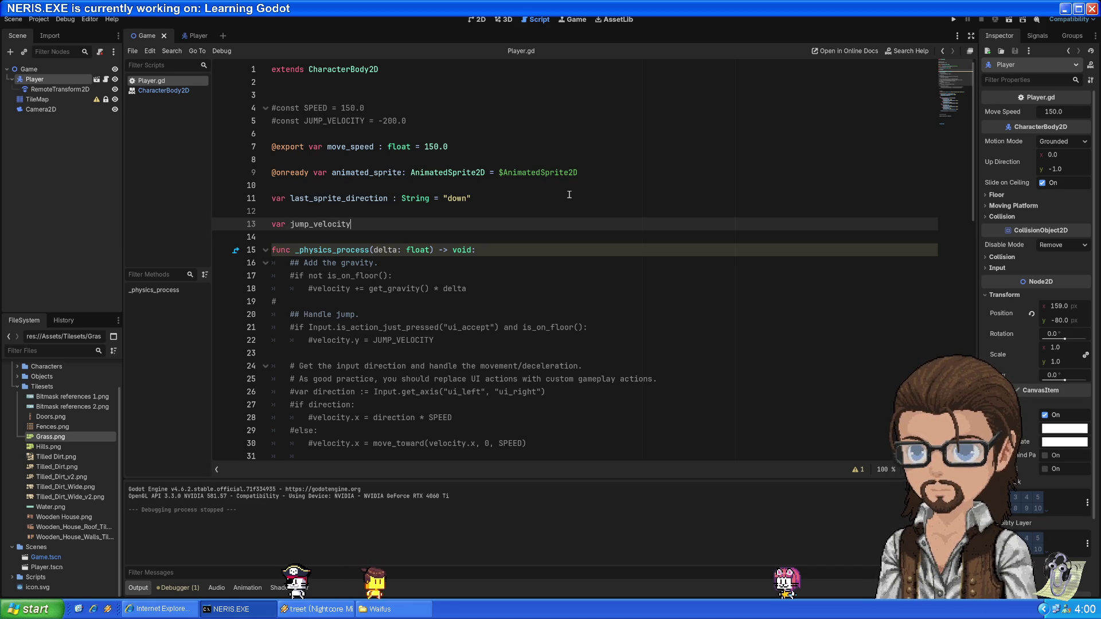
{"action": "type", "text": ": "}
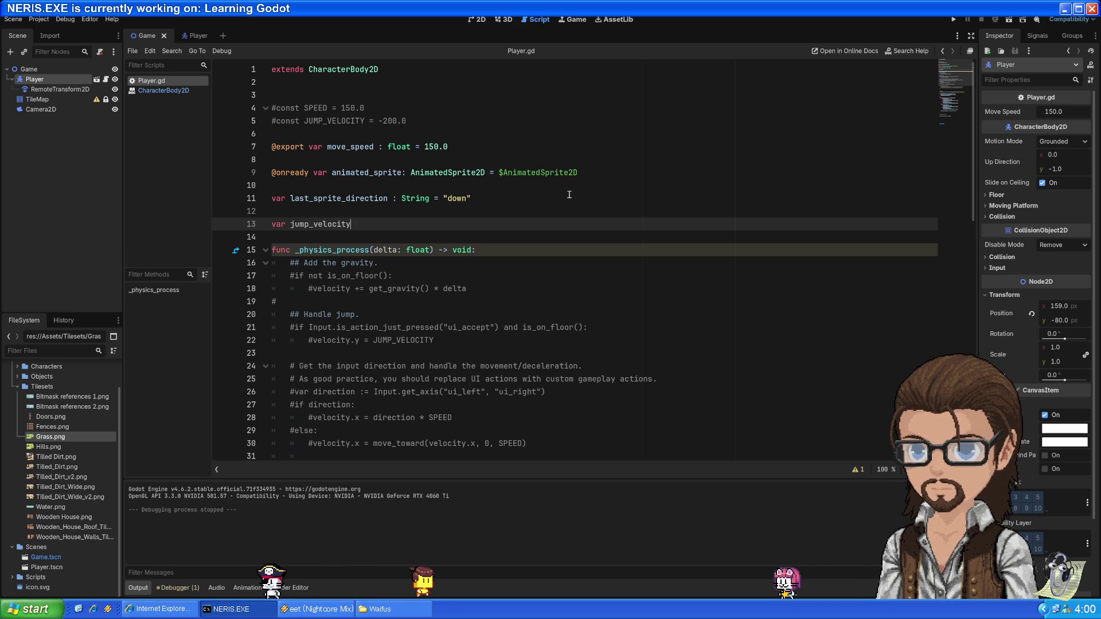
{"action": "type", "text": "float = "}
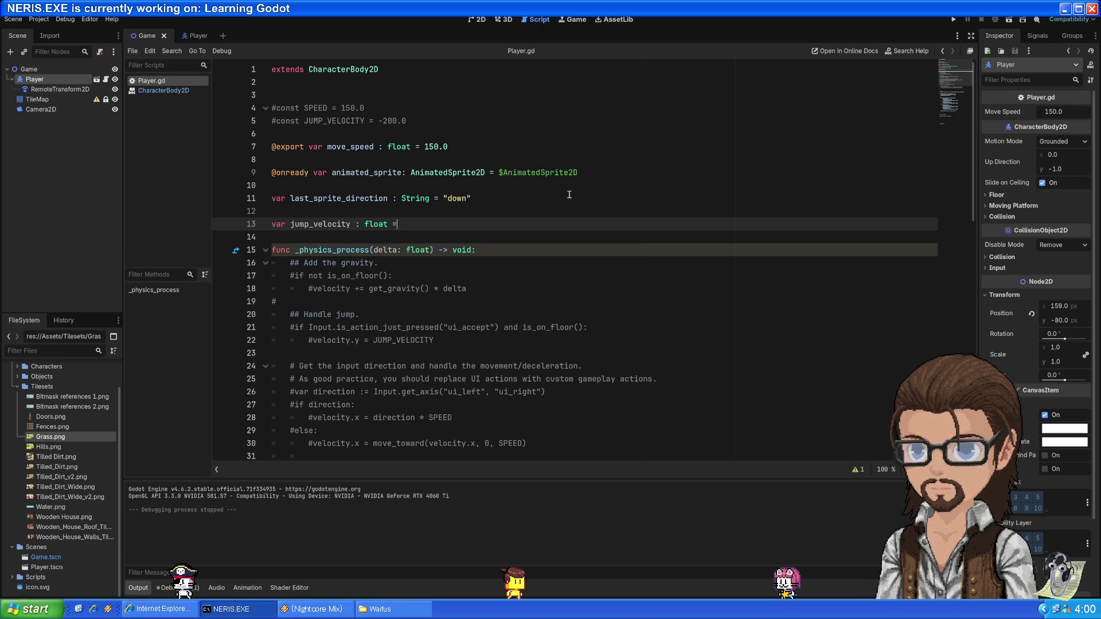
{"action": "type", "text": "0"}
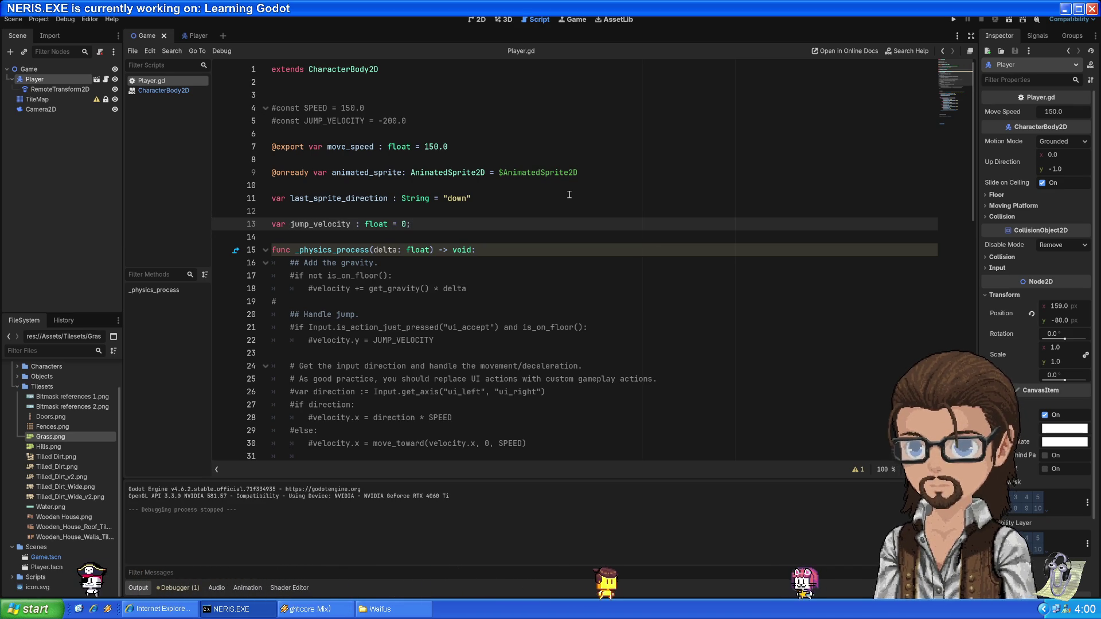
{"action": "scroll", "coordinate": [476, 207], "scroll_direction": "down", "scroll_amount": 3}
{"action": "scroll", "coordinate": [496, 228], "scroll_direction": "down", "scroll_amount": 4}
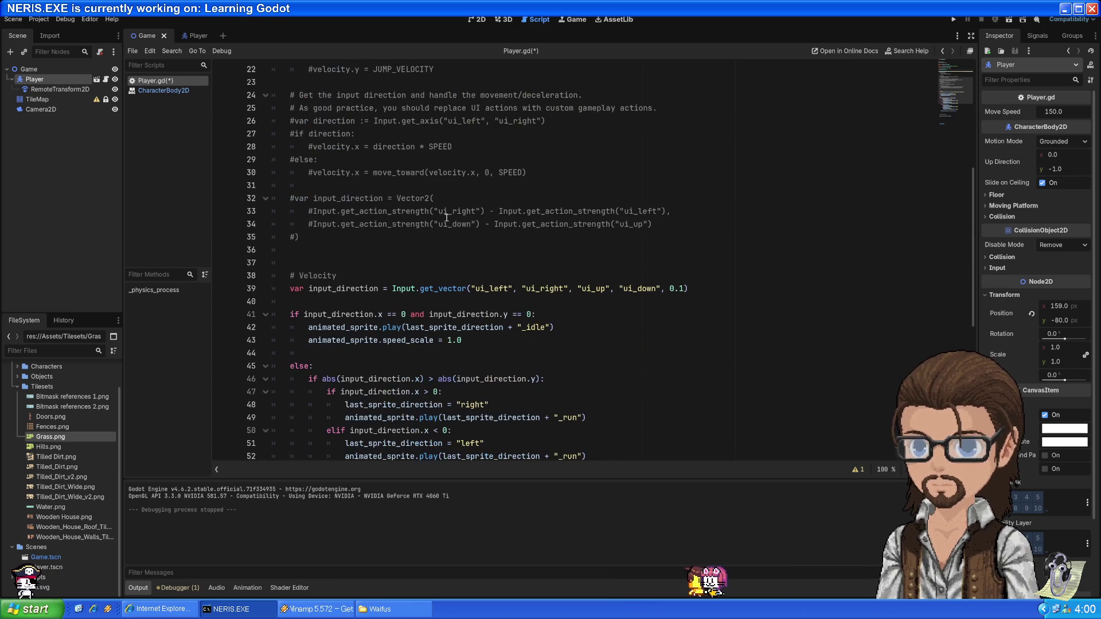
{"action": "scroll", "coordinate": [496, 229], "scroll_direction": "up", "scroll_amount": 2}
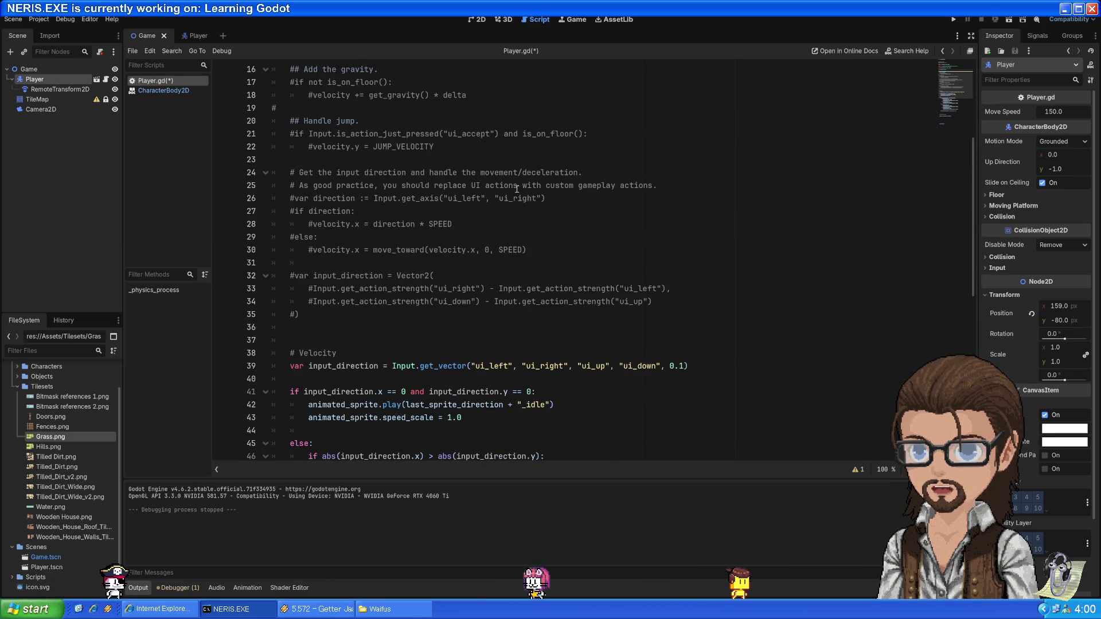
Copy the commented jump-handling lines and place the cursor below the velocity assignment
{"action": "left_click", "coordinate": [508, 135]}
{"action": "left_click", "coordinate": [445, 146]}
{"action": "key", "text": "shift+Up"}
{"action": "key", "text": "shift+Up"}
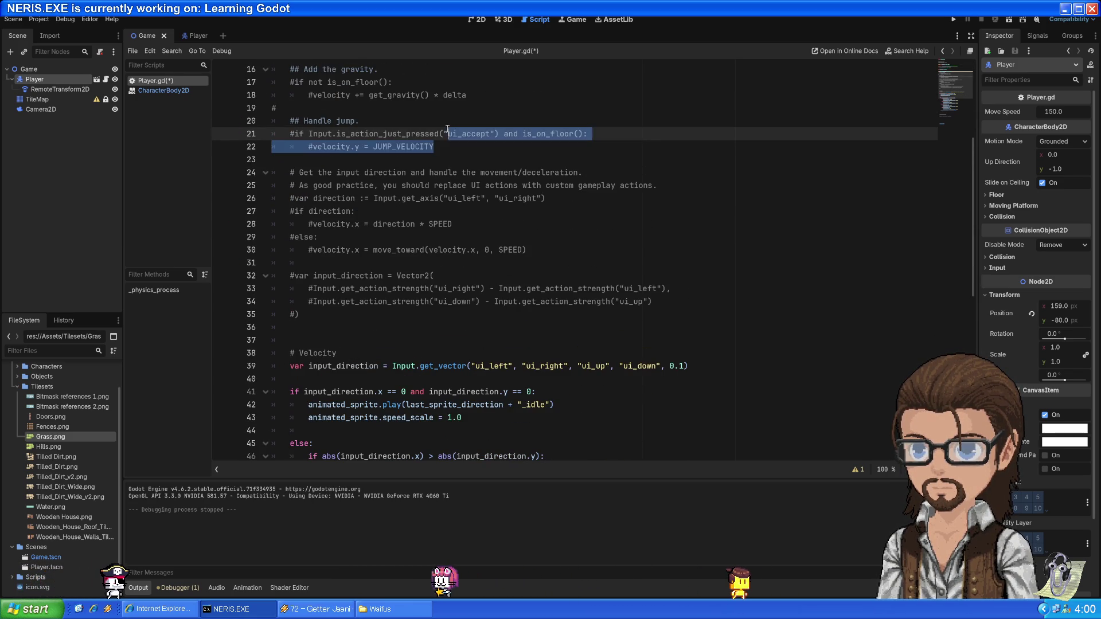
{"action": "scroll", "coordinate": [446, 146], "scroll_direction": "down", "scroll_amount": 10}
{"action": "left_click", "coordinate": [317, 300]}
Paste the jump-handling lines above move_and_slide() and uncomment them with Ctrl+K
{"action": "left_click", "coordinate": [471, 366]}
{"action": "key", "text": "Return"}
{"action": "type", "text": "#if Input.is_action_just_pressed(\"ui_accept\") and is_on_floor(): \t#velocity.y = JUMP_VELOCITY"}
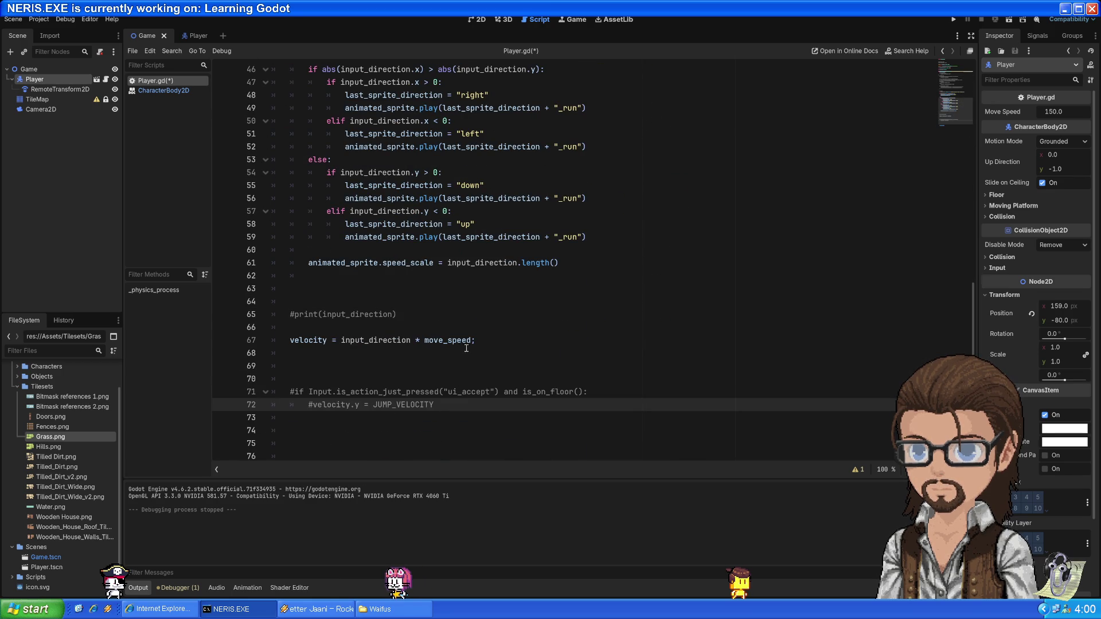
{"action": "double_click", "coordinate": [390, 341]}
{"action": "left_click", "coordinate": [463, 407]}
{"action": "scroll", "coordinate": [452, 396], "scroll_direction": "down", "scroll_amount": 1}
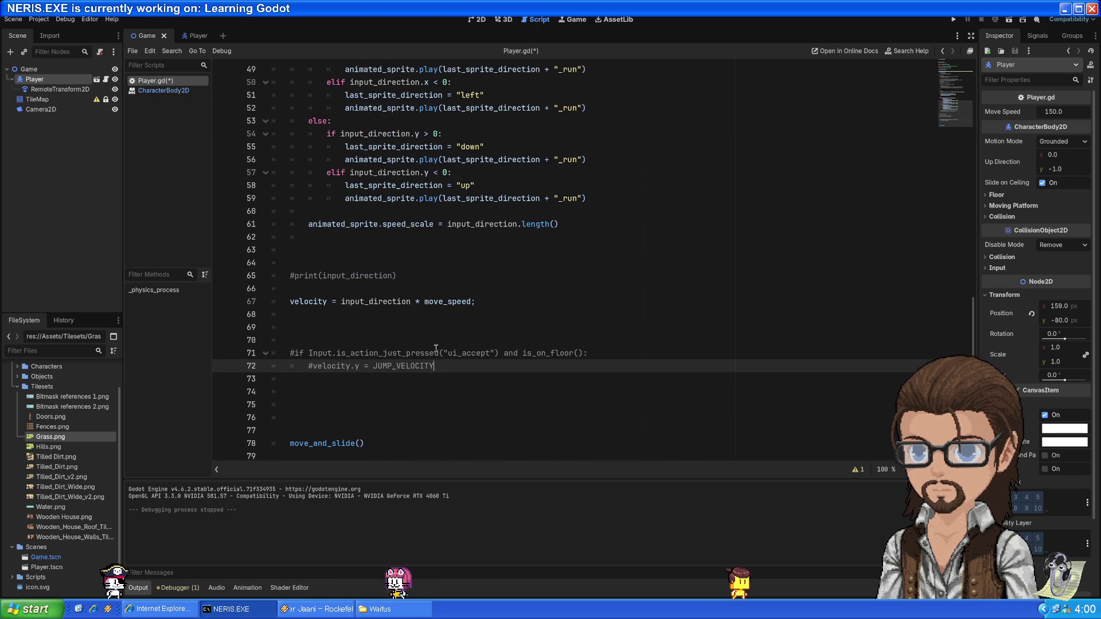
{"action": "left_click_drag", "start_coordinate": [434, 365], "coordinate": [444, 359]}
{"action": "key", "text": "ctrl+k"}
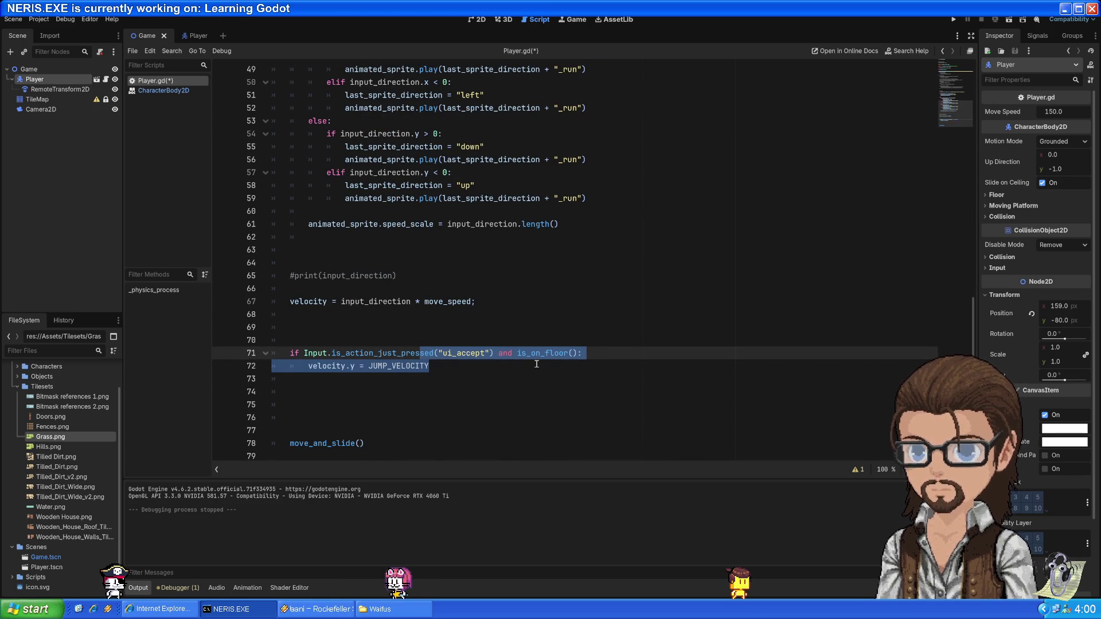
Remove ' and is_on_floor()' from the ui_accept if condition
{"action": "left_click", "coordinate": [581, 351]}
{"action": "left_click_drag", "start_coordinate": [516, 354], "coordinate": [491, 353]}
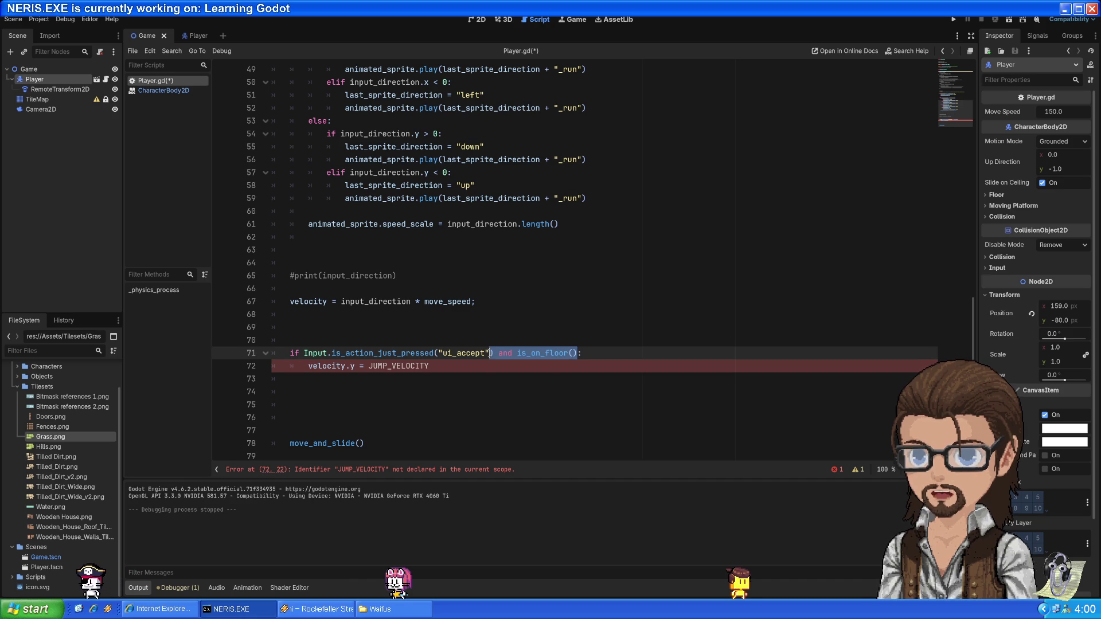
{"action": "key", "text": "BackSpace"}
{"action": "double_click", "coordinate": [326, 366]}
{"action": "left_click_drag", "start_coordinate": [344, 366], "coordinate": [447, 366]}
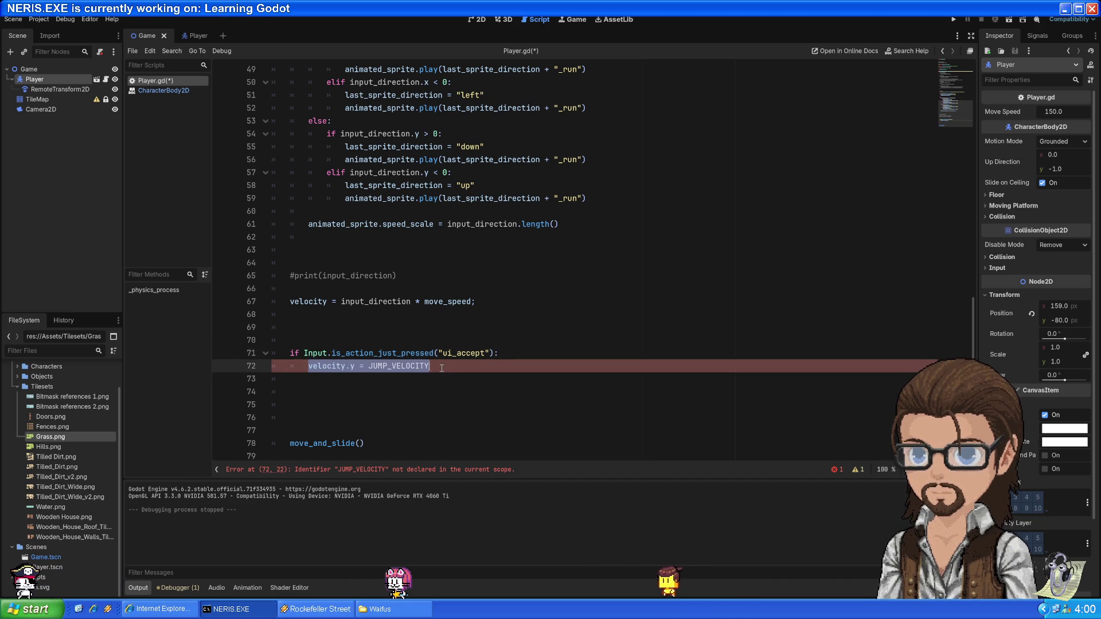
{"action": "left_click", "coordinate": [451, 383]}
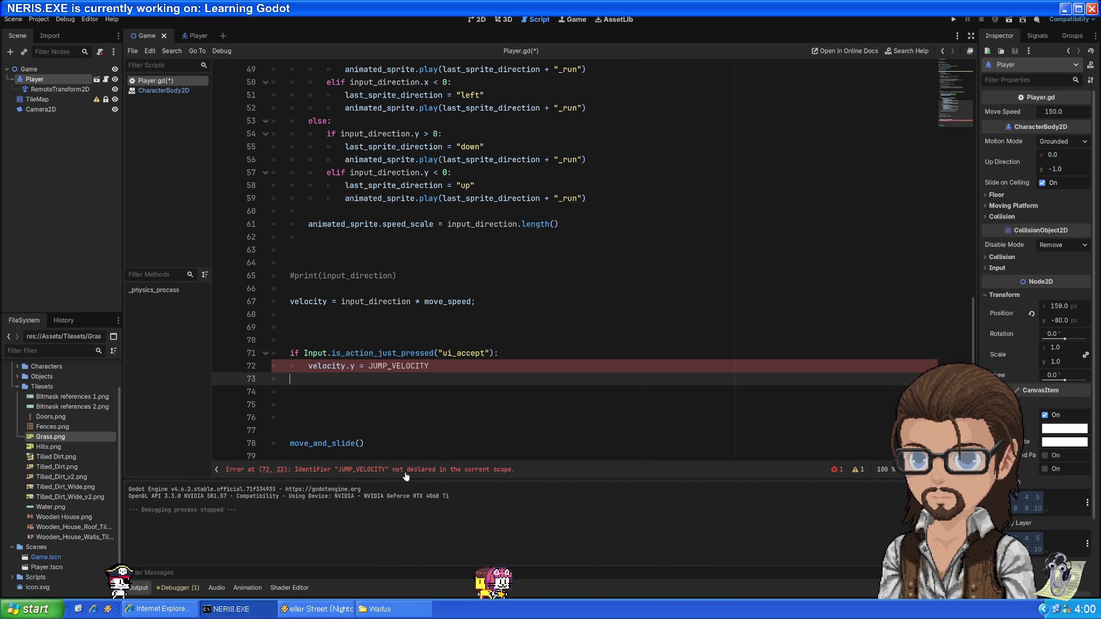
{"action": "left_click_drag", "start_coordinate": [430, 366], "coordinate": [304, 367]}
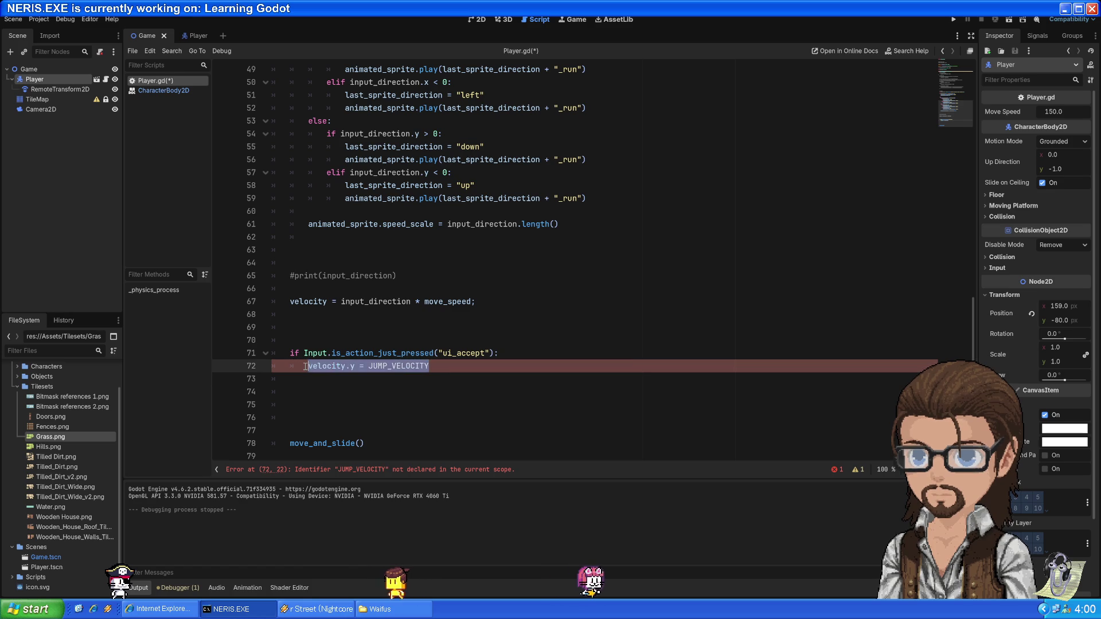
{"action": "scroll", "coordinate": [344, 321], "scroll_direction": "up", "scroll_amount": 20}
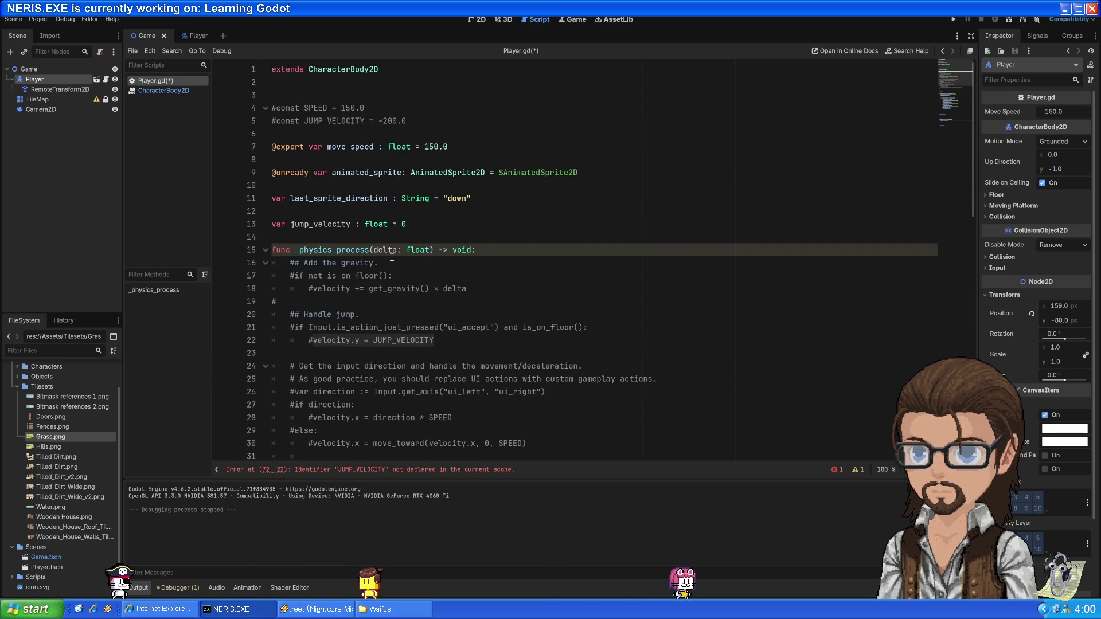
Add const JUMP_INITIAL_VELOCITY = -200.0 on a new line below the commented constants
{"action": "left_click", "coordinate": [305, 120]}
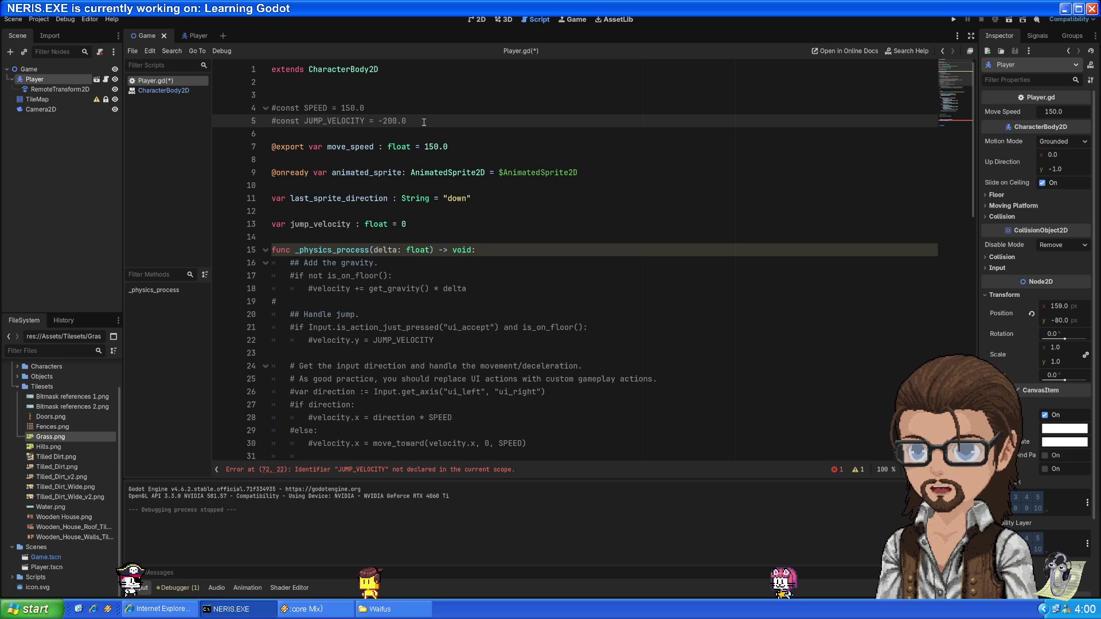
{"action": "double_click", "coordinate": [323, 223]}
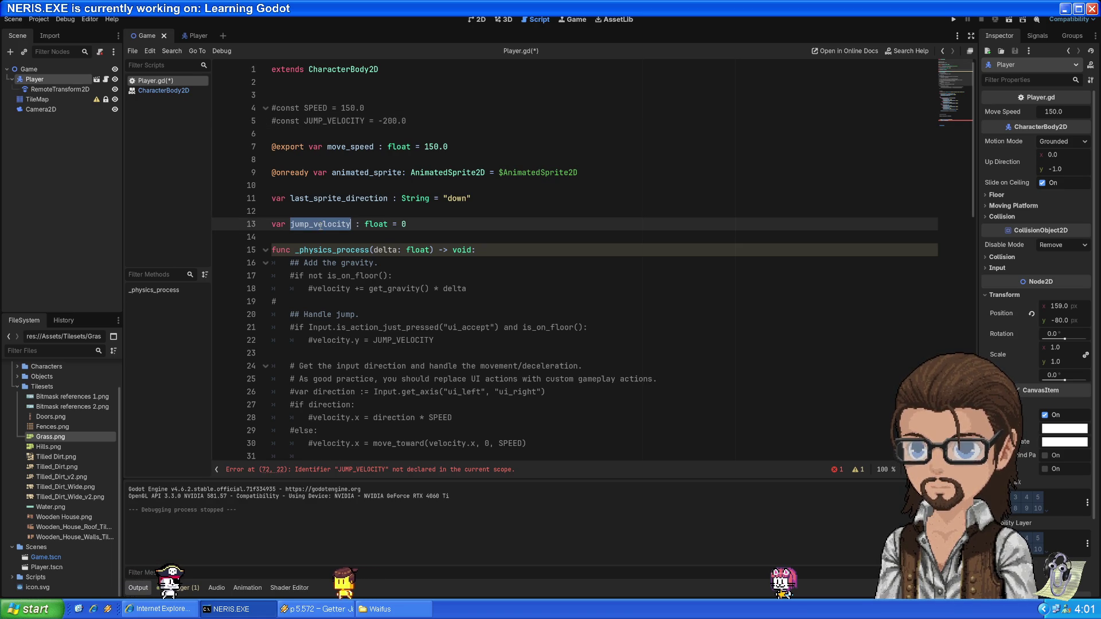
{"action": "left_click", "coordinate": [408, 224]}
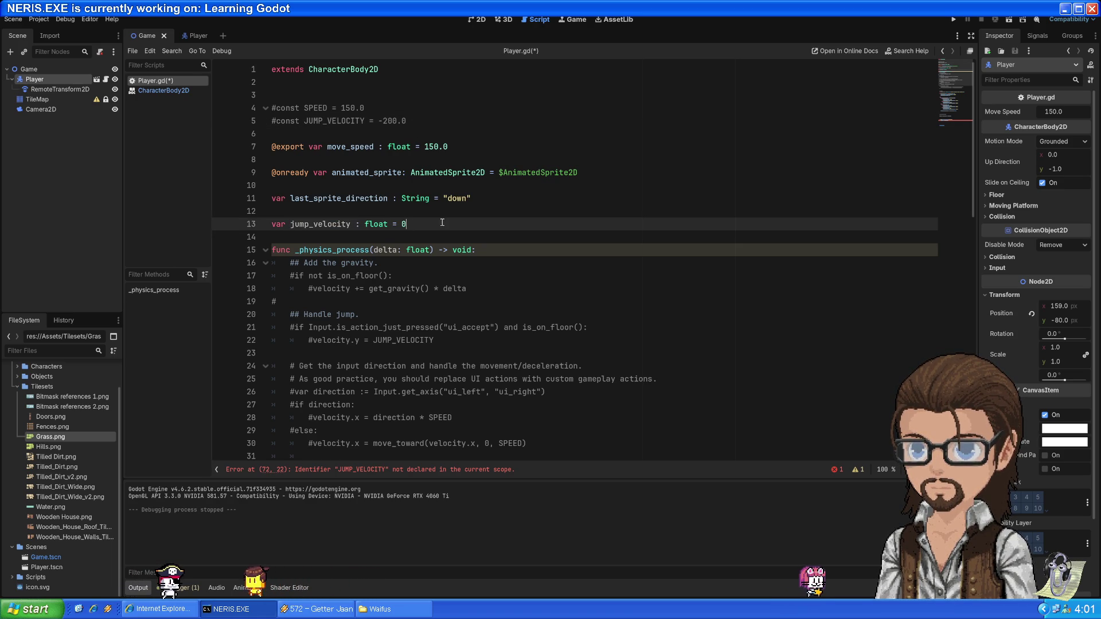
{"action": "key", "text": "Up"}
{"action": "key", "text": "Up"}
{"action": "key", "text": "Up"}
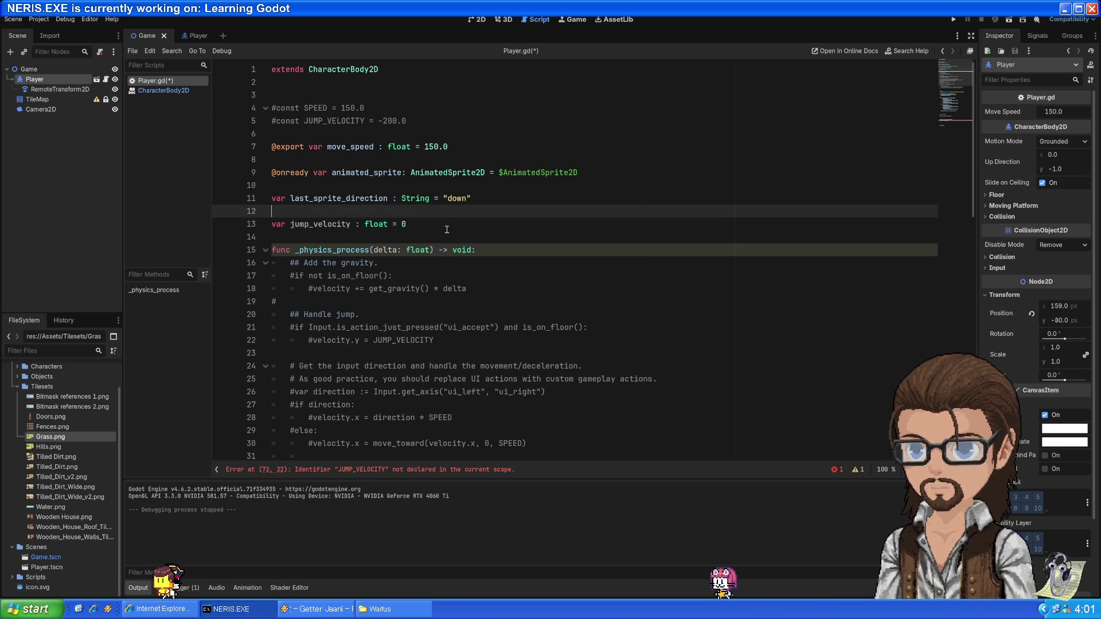
{"action": "key", "text": "Up"}
{"action": "key", "text": "Up"}
{"action": "key", "text": "Up"}
{"action": "key", "text": "Return"}
{"action": "key", "text": "Return"}
{"action": "type", "text": "co"}
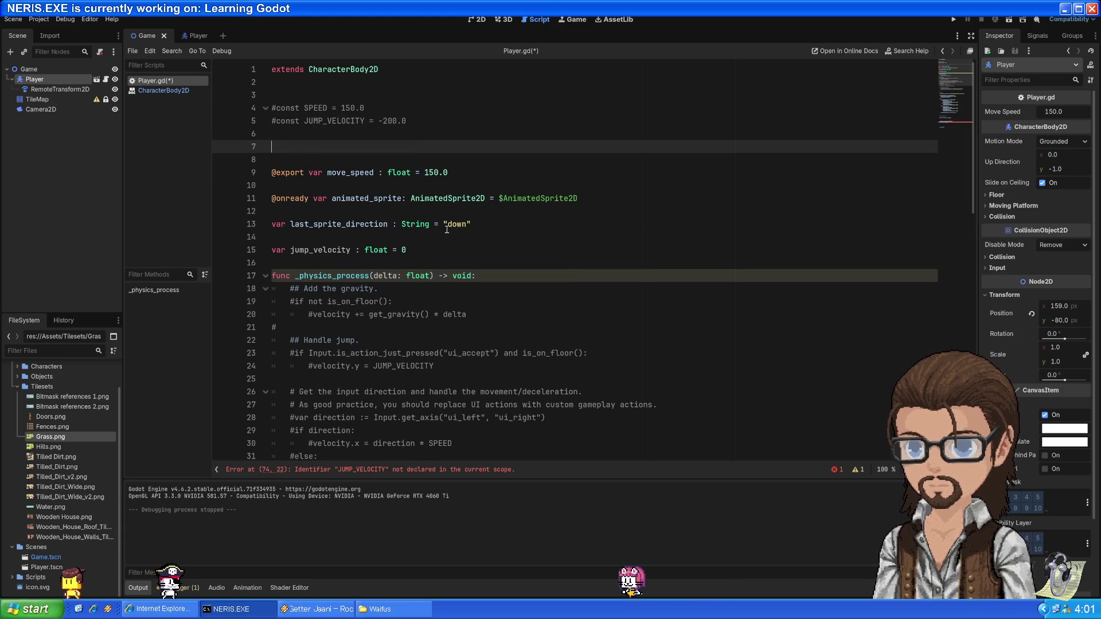
{"action": "type", "text": "nst JUM"}
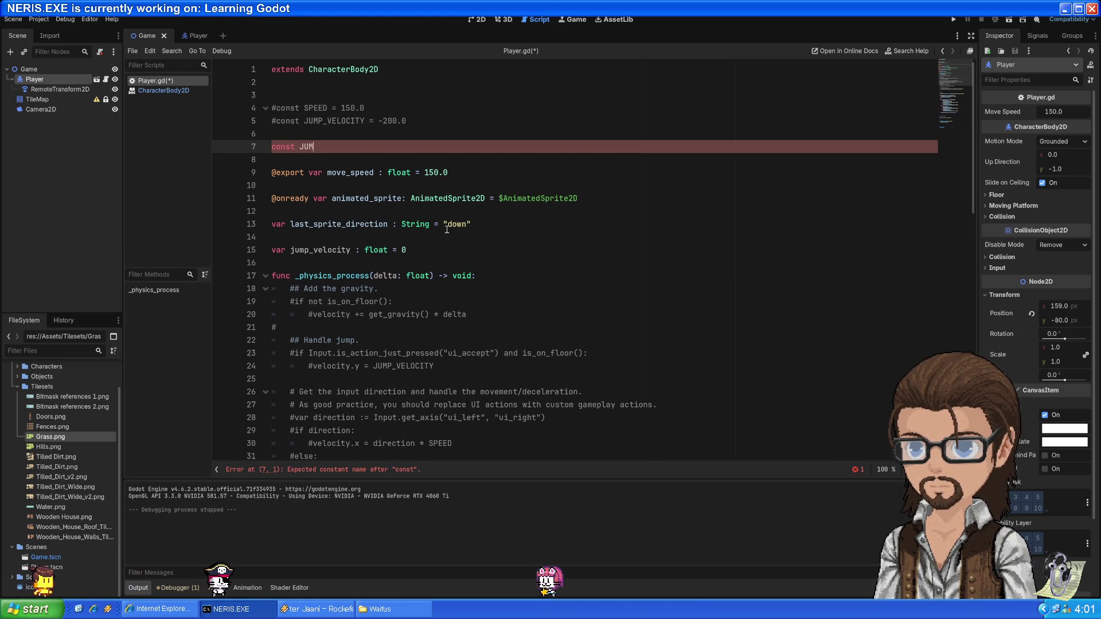
{"action": "type", "text": "P_INITIAL_VELOCIT"}
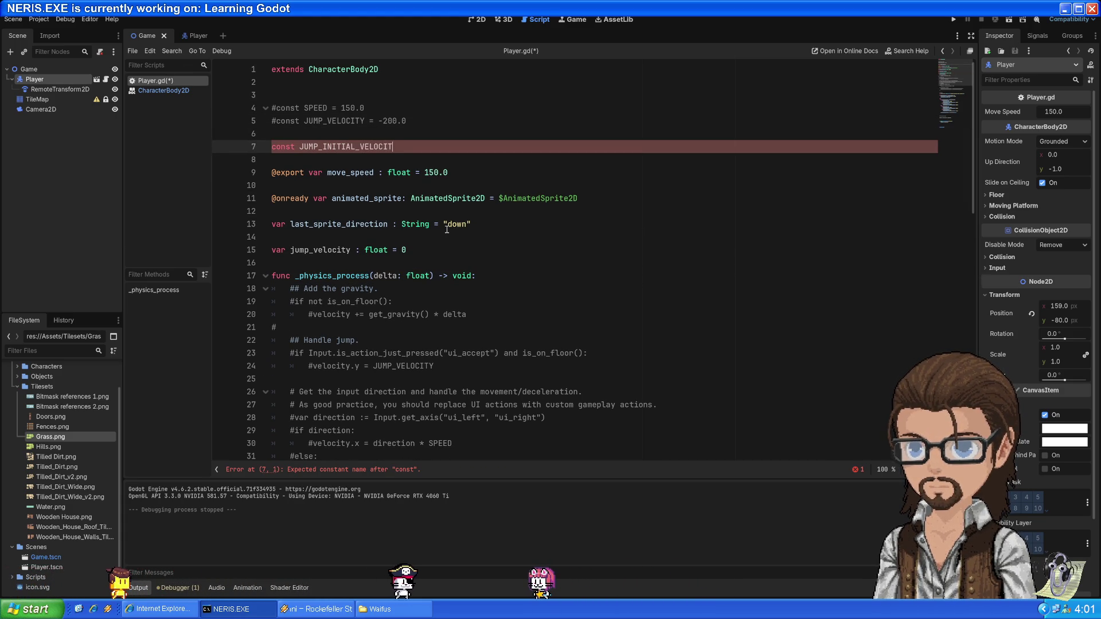
{"action": "type", "text": "Y = "}
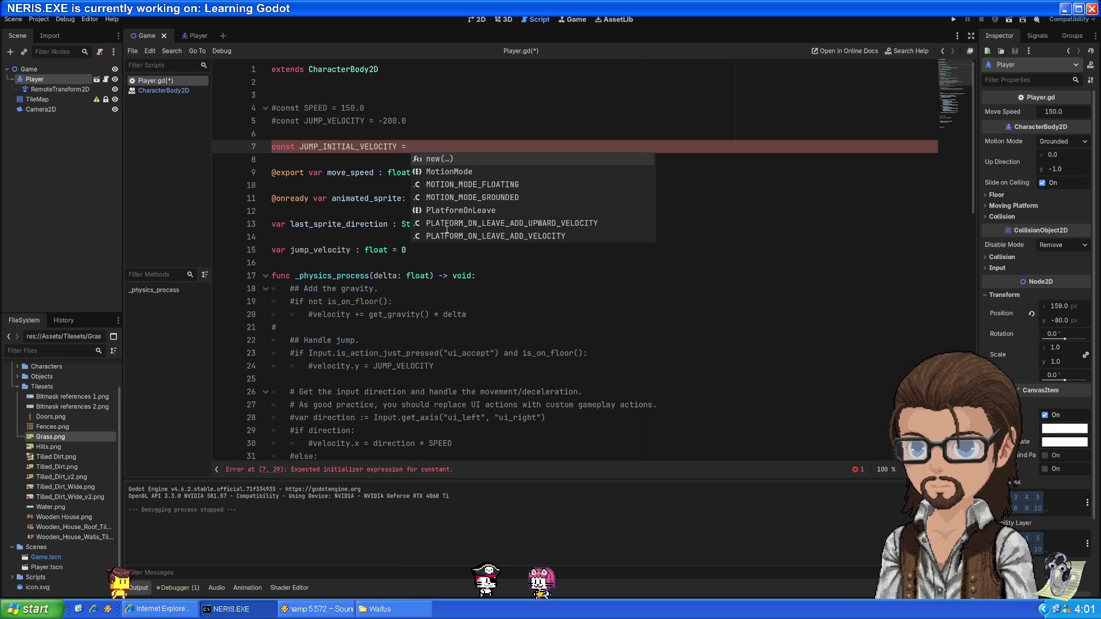
{"action": "type", "text": "-200."}
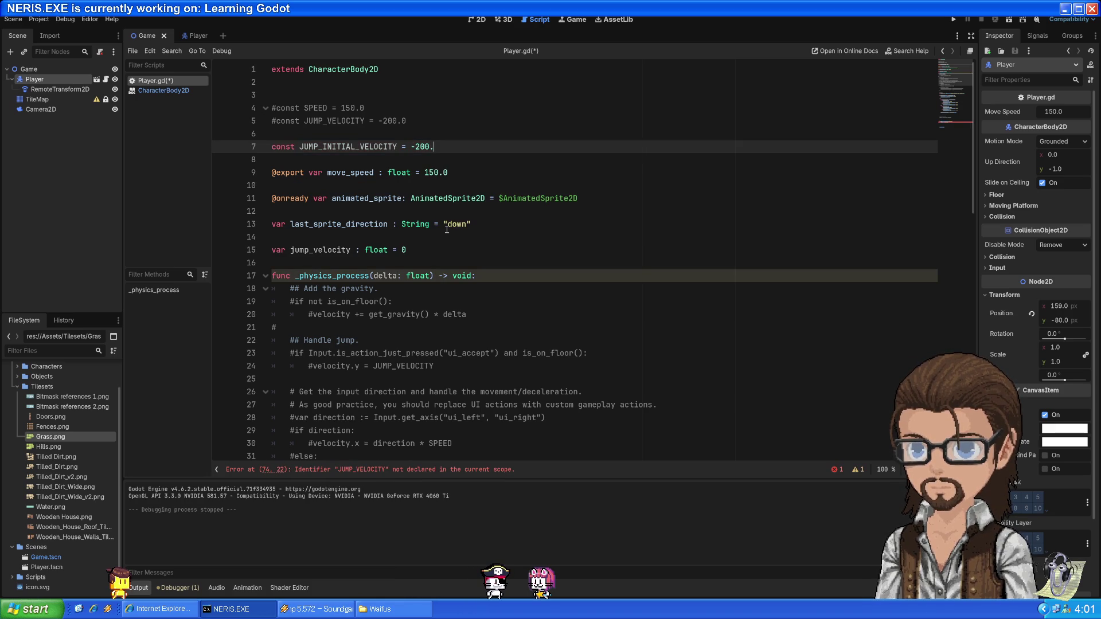
{"action": "key", "text": "BackSpace"}
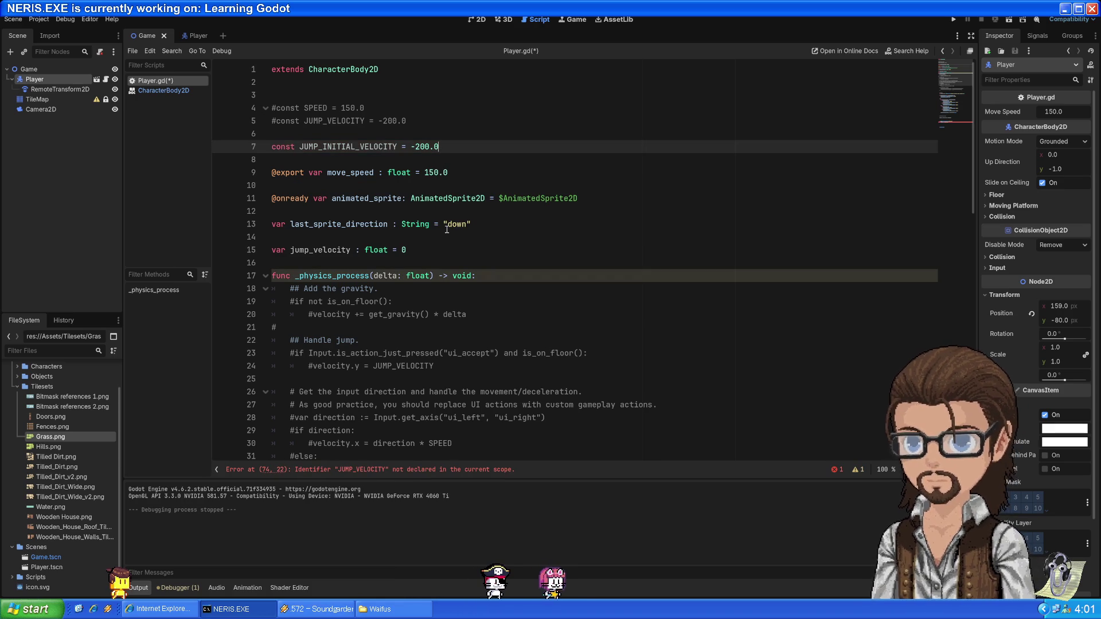
{"action": "scroll", "coordinate": [446, 229], "scroll_direction": "down", "scroll_amount": 15}
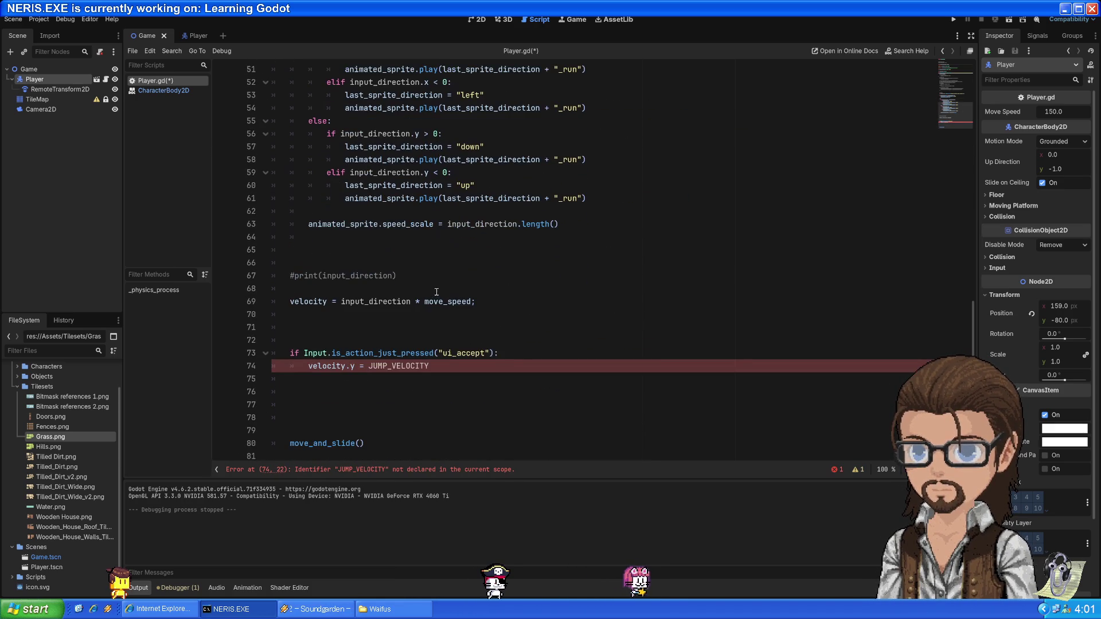
Change the JUMP_VELOCITY reference on line 74 to JUMP_INITIAL_VELOCITY
{"action": "left_click", "coordinate": [388, 366]}
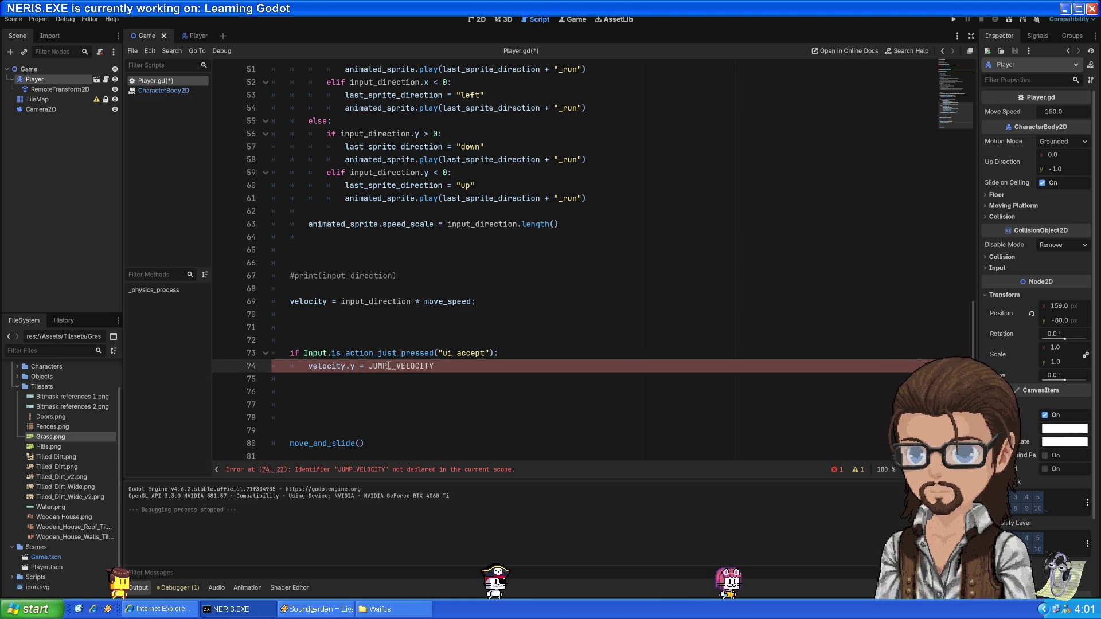
{"action": "key", "text": "BackSpace"}
{"action": "key", "text": "BackSpace"}
{"action": "key", "text": "BackSpace"}
{"action": "type", "text": "INITIAL_"}
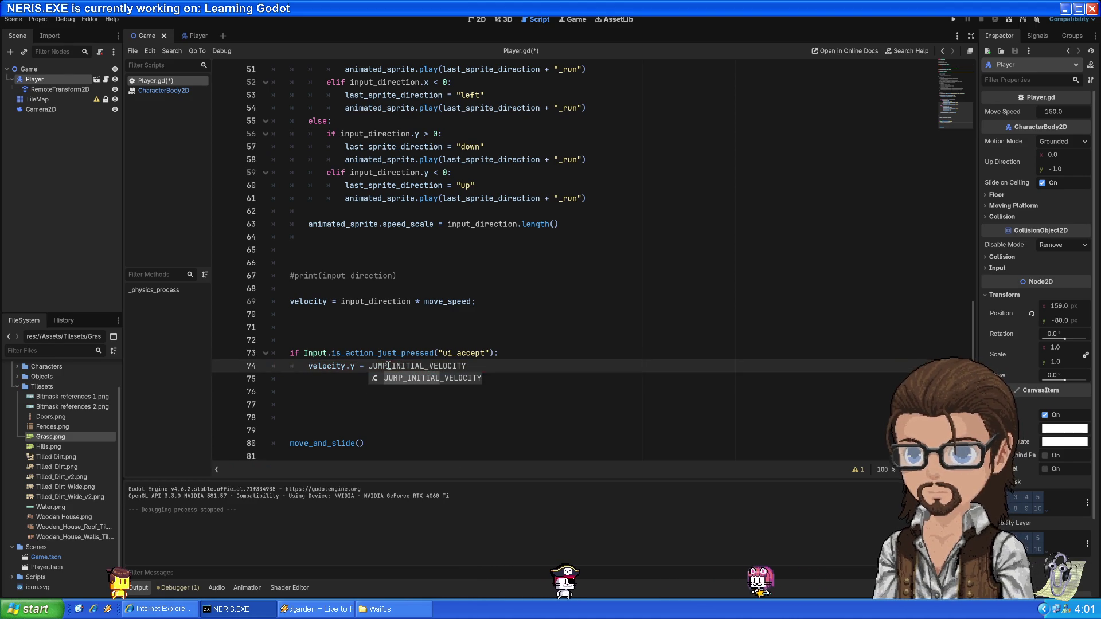
{"action": "key", "text": "Escape"}
{"action": "mouse_move", "coordinate": [346, 365]}
{"action": "left_mouse_down"}
{"action": "mouse_move", "coordinate": [308, 366]}
{"action": "mouse_move", "coordinate": [443, 353]}
{"action": "left_mouse_up"}
{"action": "left_click", "coordinate": [466, 365]}
{"action": "left_click", "coordinate": [275, 339]}
{"action": "left_click_drag", "start_coordinate": [276, 340], "coordinate": [465, 366]}
{"action": "left_click", "coordinate": [466, 365]}
{"action": "left_click_drag", "start_coordinate": [313, 365], "coordinate": [439, 374]}
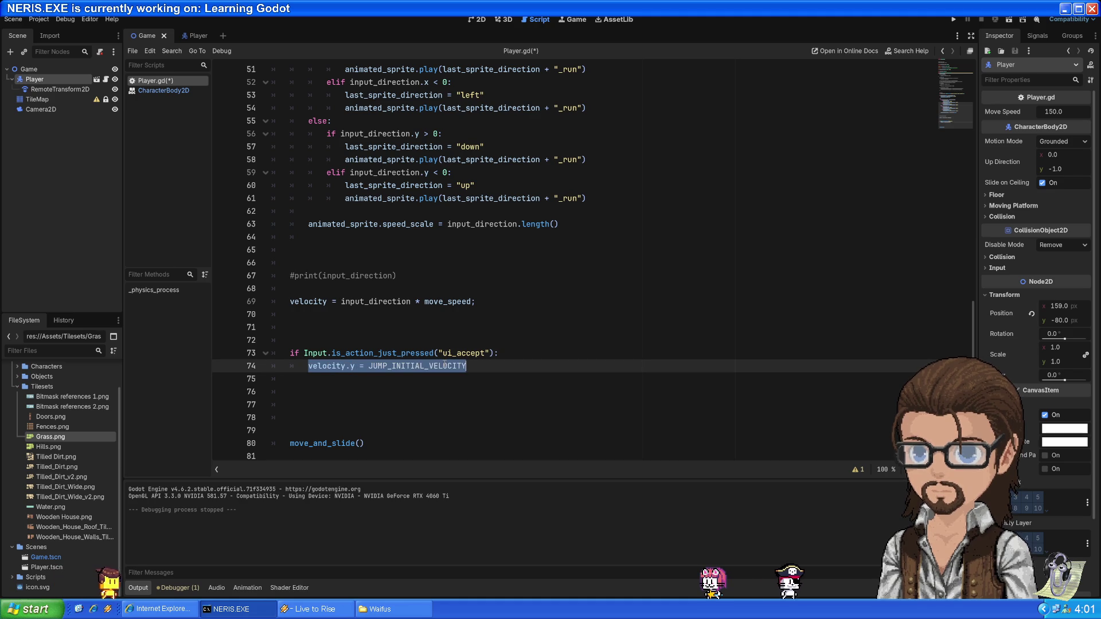
{"action": "key", "text": "ctrl+x"}
{"action": "key", "text": "ctrl+z"}
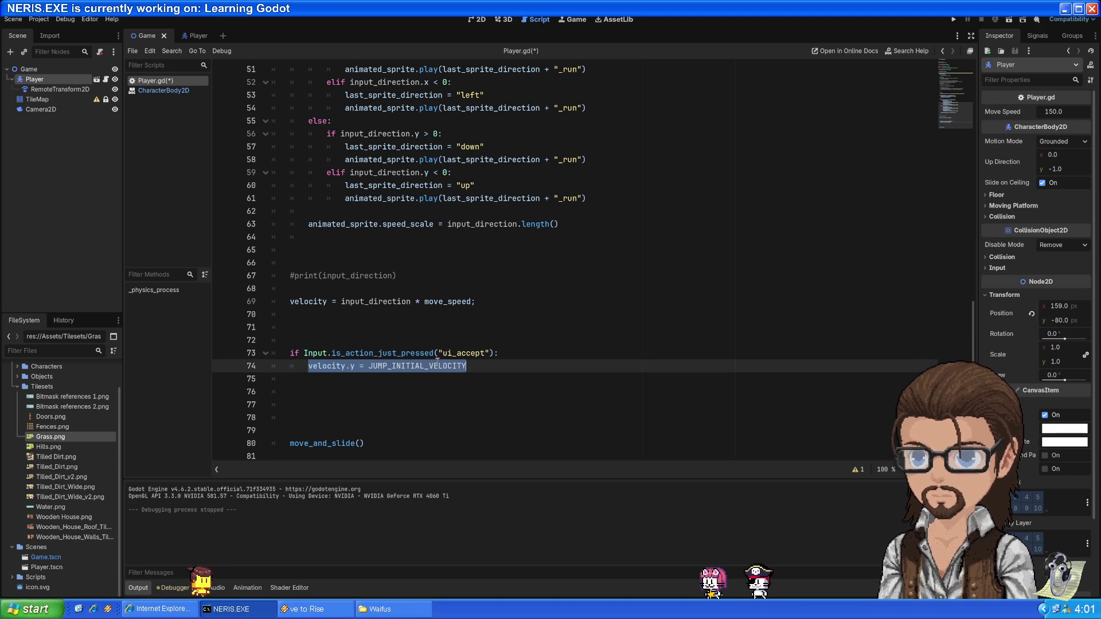
{"action": "left_click", "coordinate": [323, 367]}
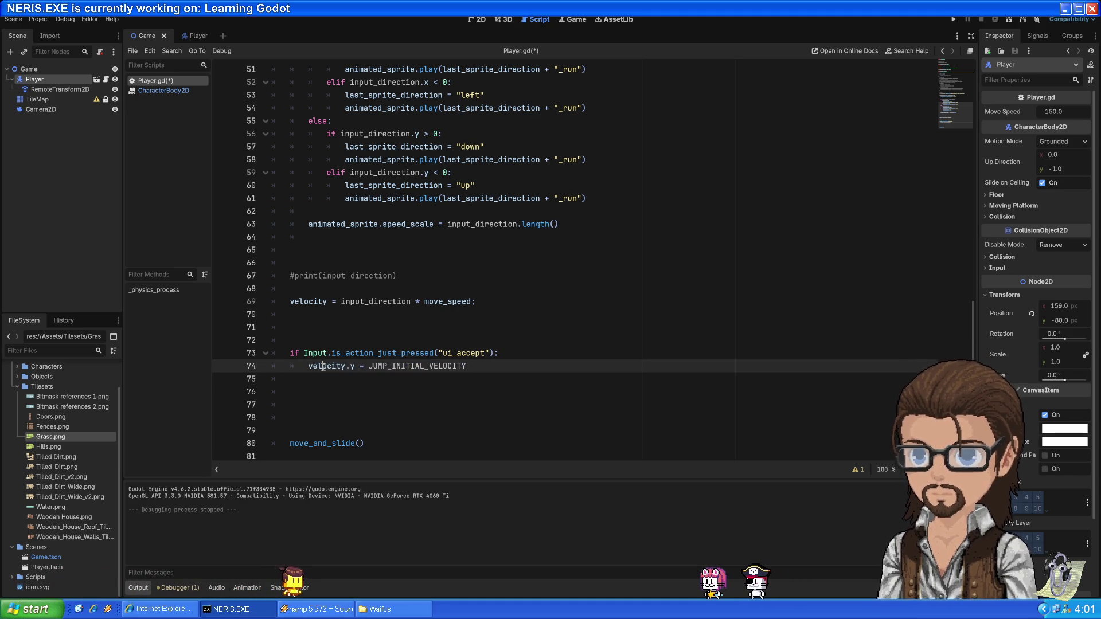
Make line 74 assign jump_velocity and add 'and jump_velocity == 0' to the if condition
{"action": "left_click", "coordinate": [495, 352]}
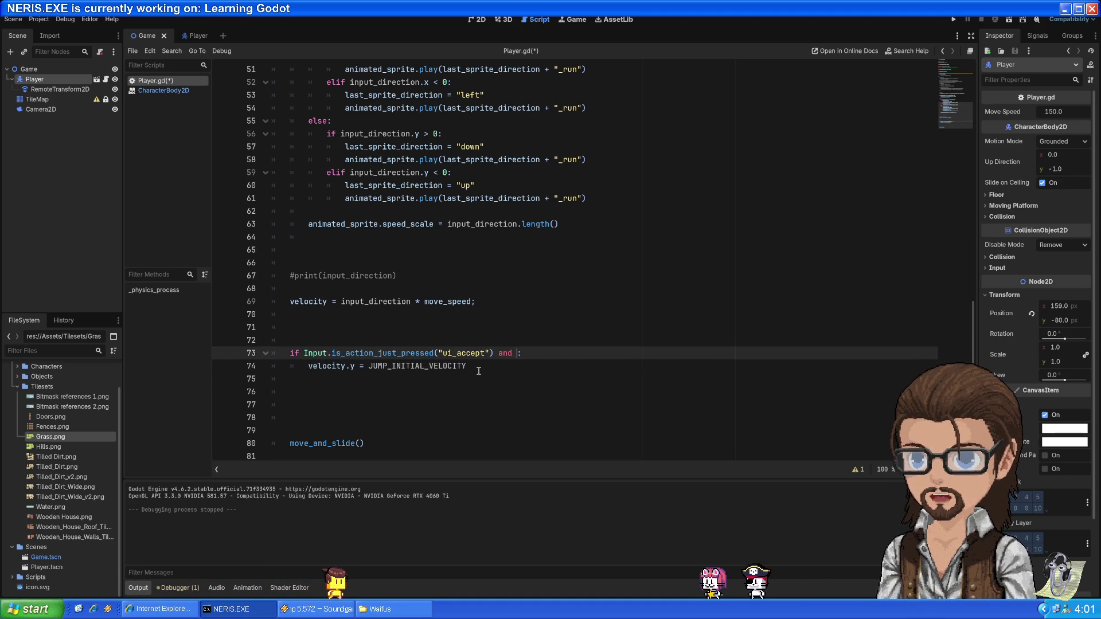
{"action": "double_click", "coordinate": [339, 366]}
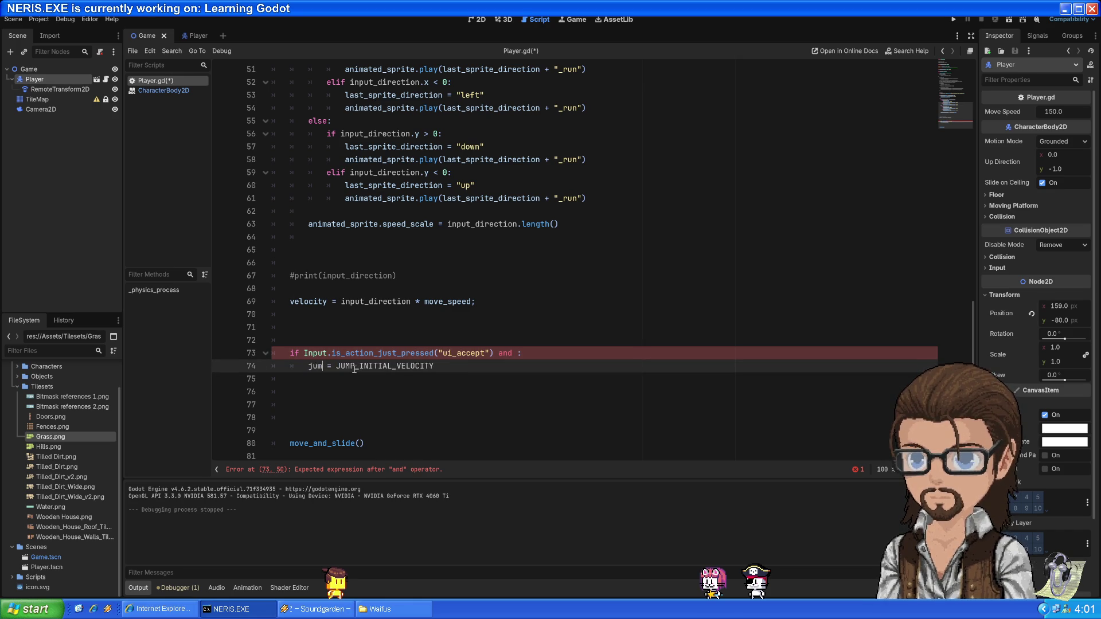
{"action": "type", "text": "p_velocity"}
{"action": "key", "text": "Return"}
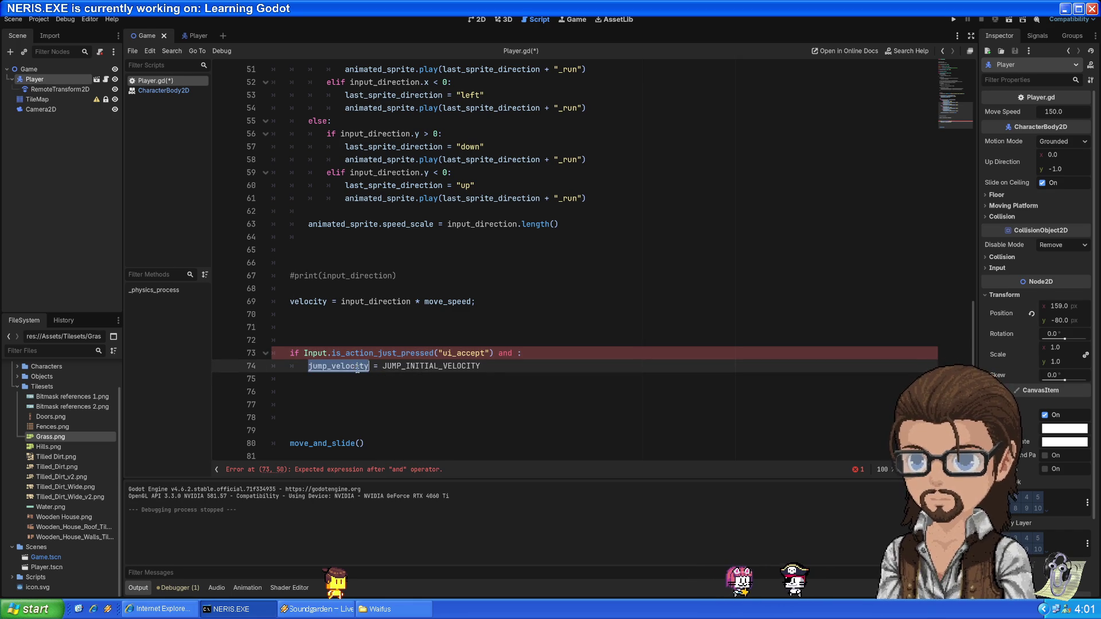
{"action": "left_click", "coordinate": [516, 352]}
{"action": "type", "text": "jump_velocity"}
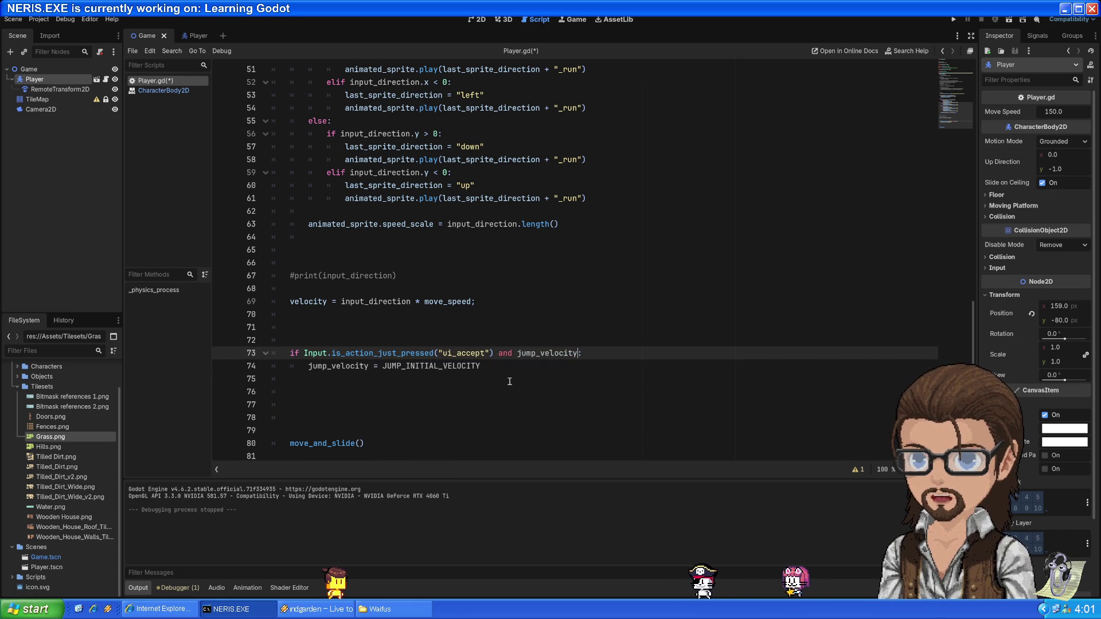
{"action": "type", "text": " == 09"}
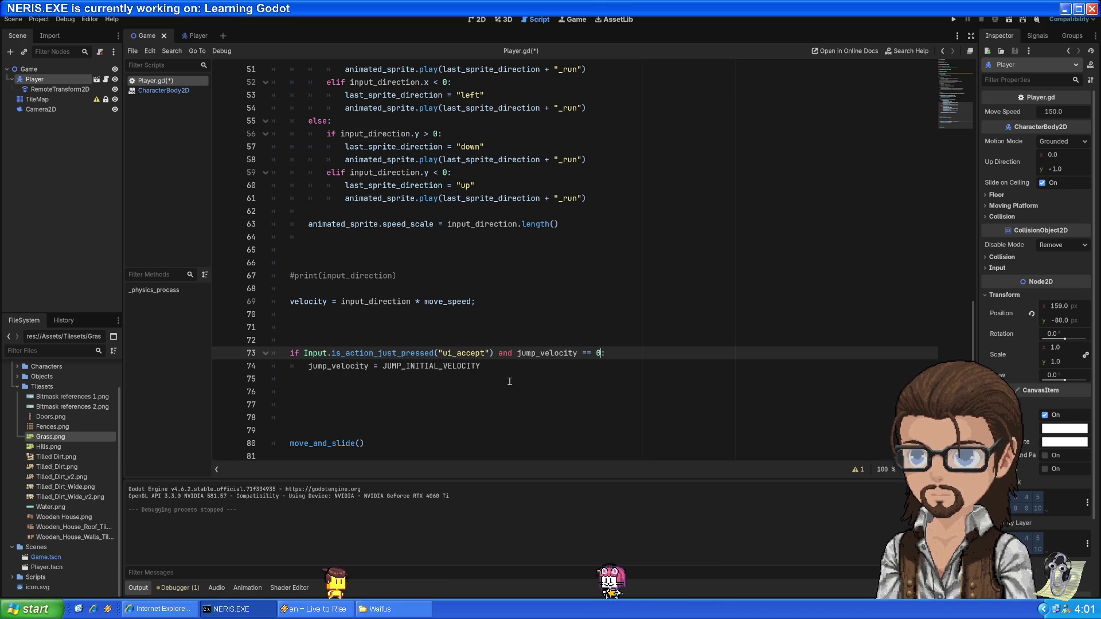
{"action": "left_click", "coordinate": [509, 369]}
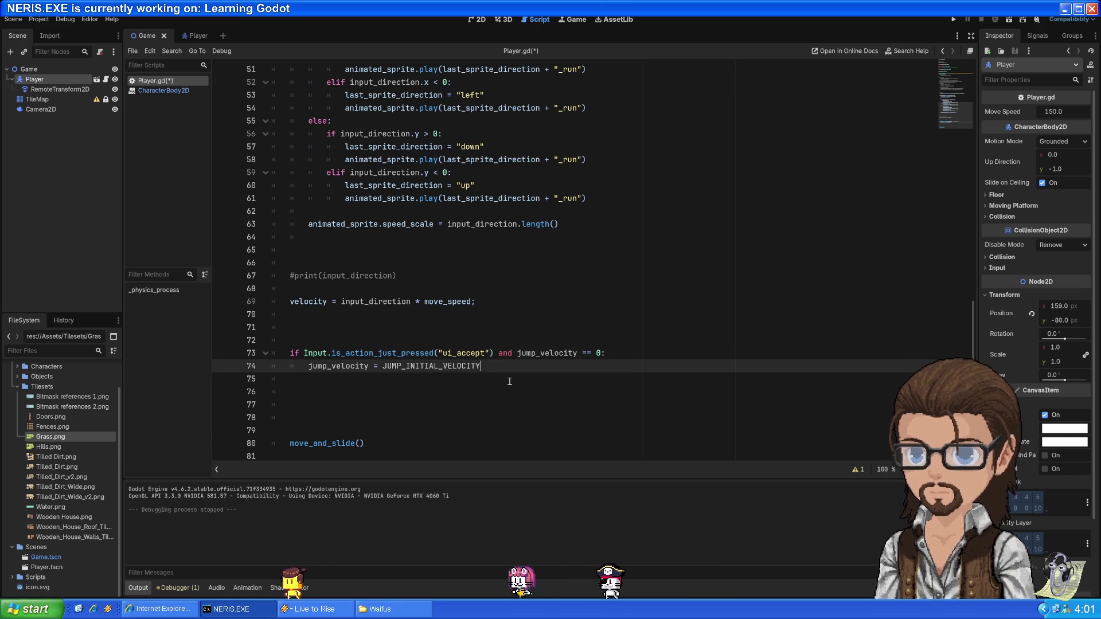
{"action": "triple_click", "coordinate": [335, 370]}
{"action": "left_click", "coordinate": [497, 367]}
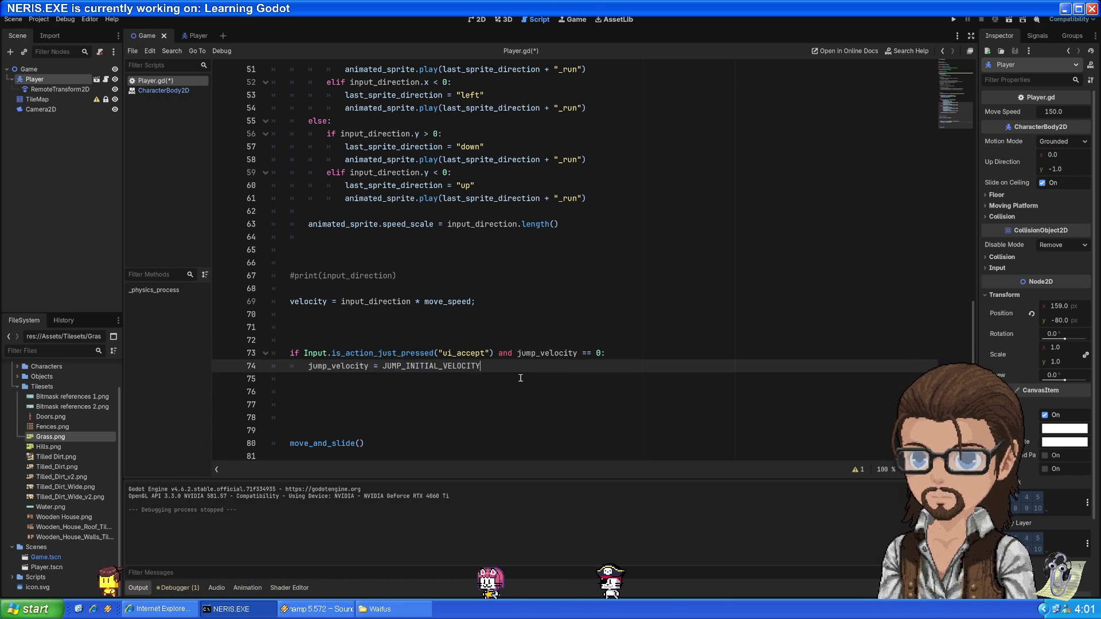
{"action": "key", "text": "Down"}
{"action": "key", "text": "Down"}
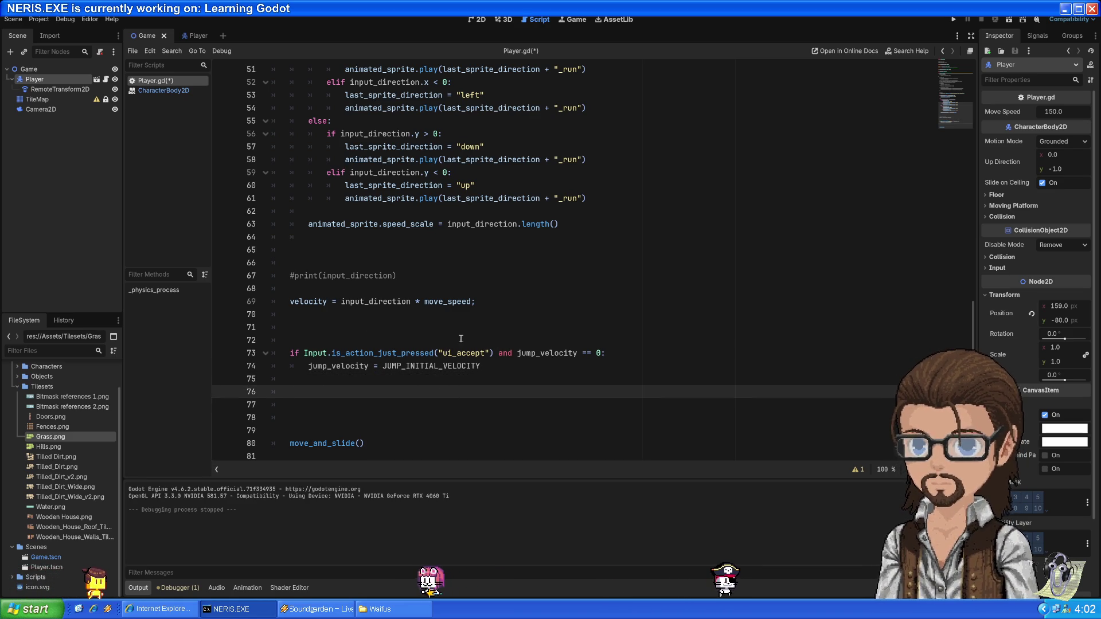
Copy the commented gravity line 20 and paste it as line 76 below the jump check
{"action": "double_click", "coordinate": [436, 366]}
{"action": "scroll", "coordinate": [344, 229], "scroll_direction": "up", "scroll_amount": 13}
{"action": "left_click", "coordinate": [320, 170]}
{"action": "mouse_move", "coordinate": [319, 171]}
{"action": "left_mouse_down"}
{"action": "mouse_move", "coordinate": [474, 172]}
{"action": "mouse_move", "coordinate": [312, 173]}
{"action": "left_mouse_up"}
{"action": "scroll", "coordinate": [390, 244], "scroll_direction": "down", "scroll_amount": 1}
{"action": "scroll", "coordinate": [390, 244], "scroll_direction": "down", "scroll_amount": 13}
{"action": "left_click", "coordinate": [338, 393]}
{"action": "left_click", "coordinate": [344, 383]}
{"action": "key", "text": "Return"}
{"action": "key", "text": "ctrl+v"}
Rename velocity to jump_velocity on line 76, fix its indentation, and add .y after get_gravity()
{"action": "double_click", "coordinate": [339, 365]}
{"action": "double_click", "coordinate": [310, 392]}
{"action": "key", "text": "Left"}
{"action": "type", "text": "jump_"}
{"action": "key", "text": "Home"}
{"action": "key", "text": "Tab"}
{"action": "key", "text": "BackSpace"}
{"action": "double_click", "coordinate": [331, 391]}
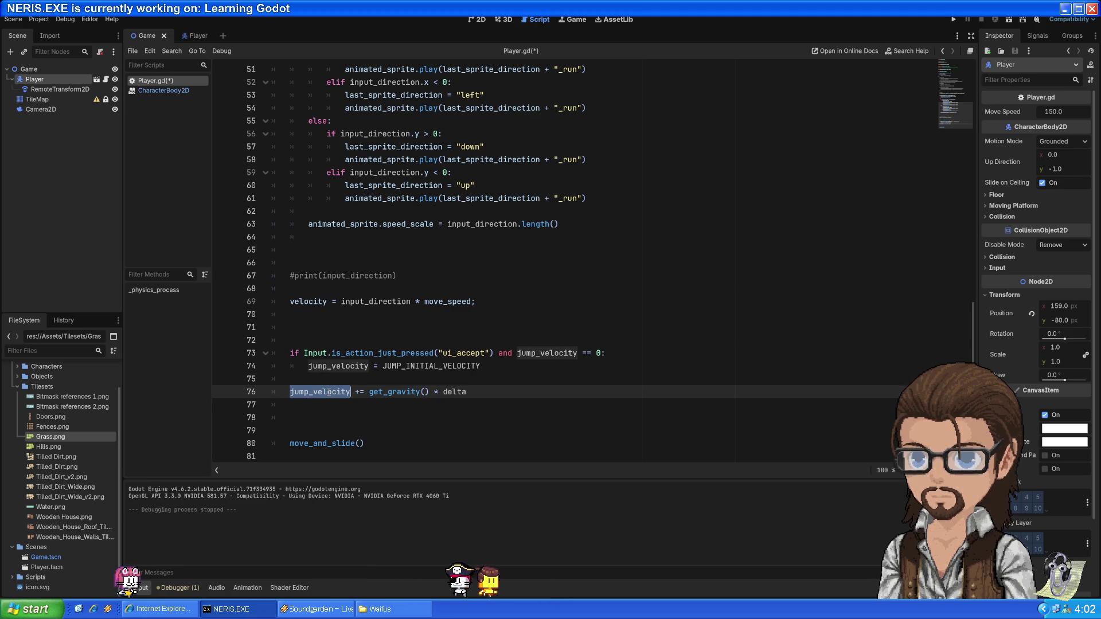
{"action": "double_click", "coordinate": [381, 392]}
{"action": "left_click", "coordinate": [424, 392]}
{"action": "key", "text": "Right"}
{"action": "type", "text": ".y"}
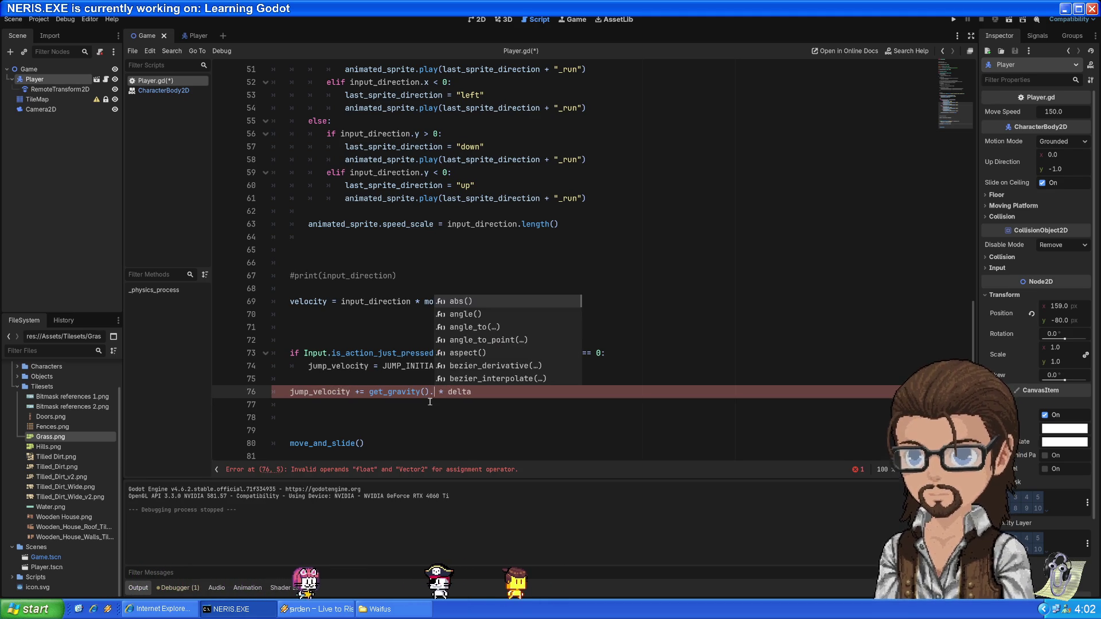
Review the finished line 76: jump_velocity += get_gravity().y * delta
{"action": "left_click", "coordinate": [506, 396]}
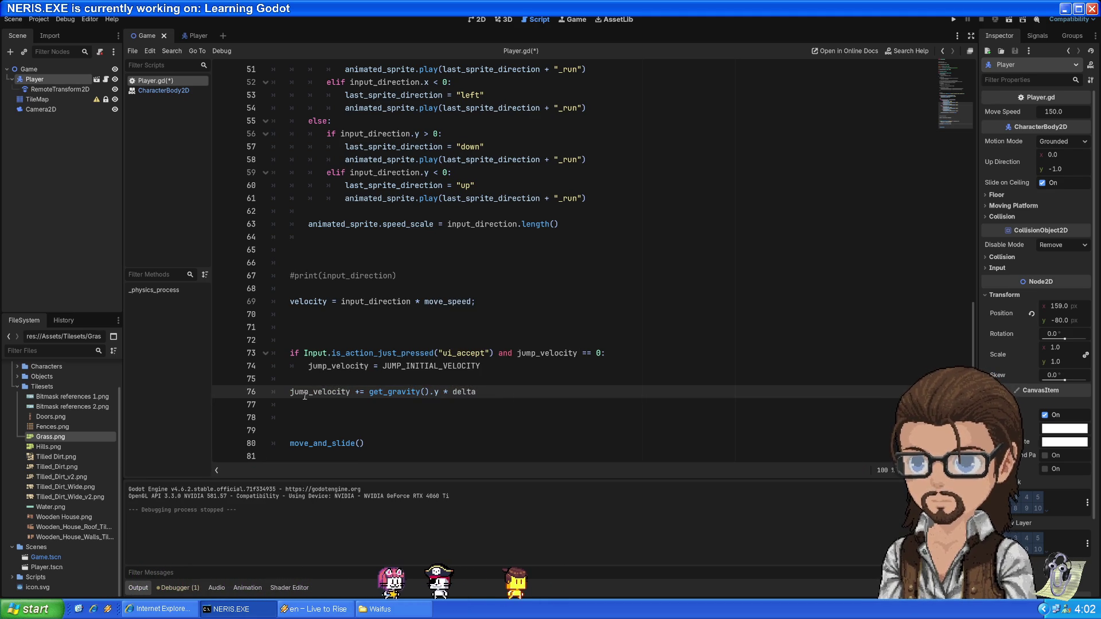
{"action": "double_click", "coordinate": [326, 393]}
{"action": "key", "text": "shift+End"}
{"action": "key", "text": "End"}
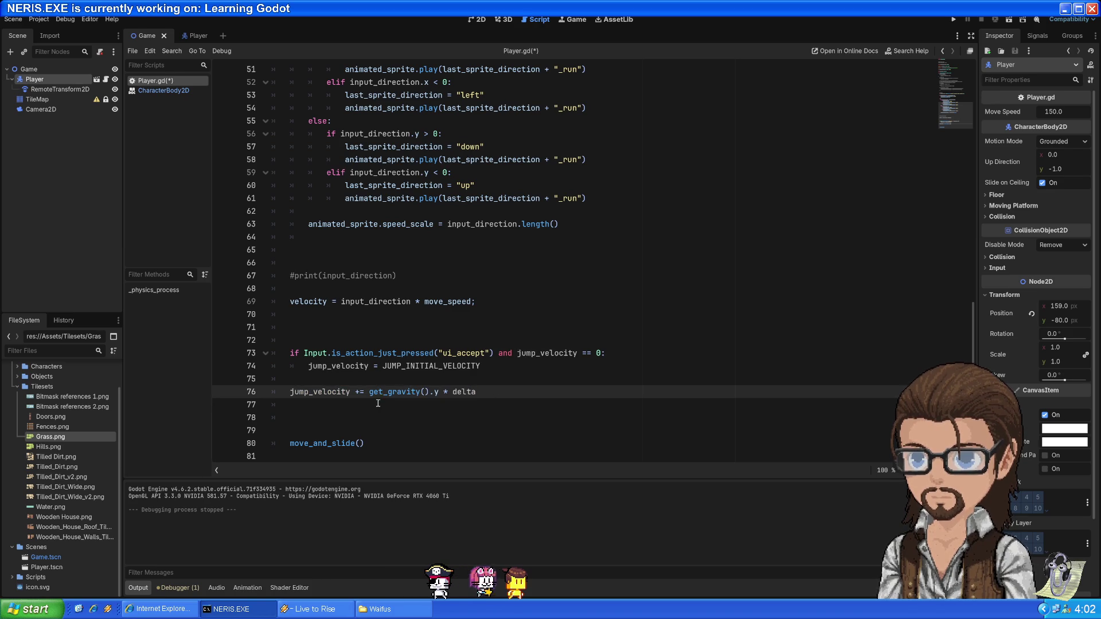
{"action": "double_click", "coordinate": [329, 393]}
{"action": "key", "text": "shift+End"}
{"action": "key", "text": "End"}
{"action": "double_click", "coordinate": [322, 393]}
{"action": "left_click", "coordinate": [369, 393], "text": "shift"}
{"action": "left_click", "coordinate": [482, 393]}
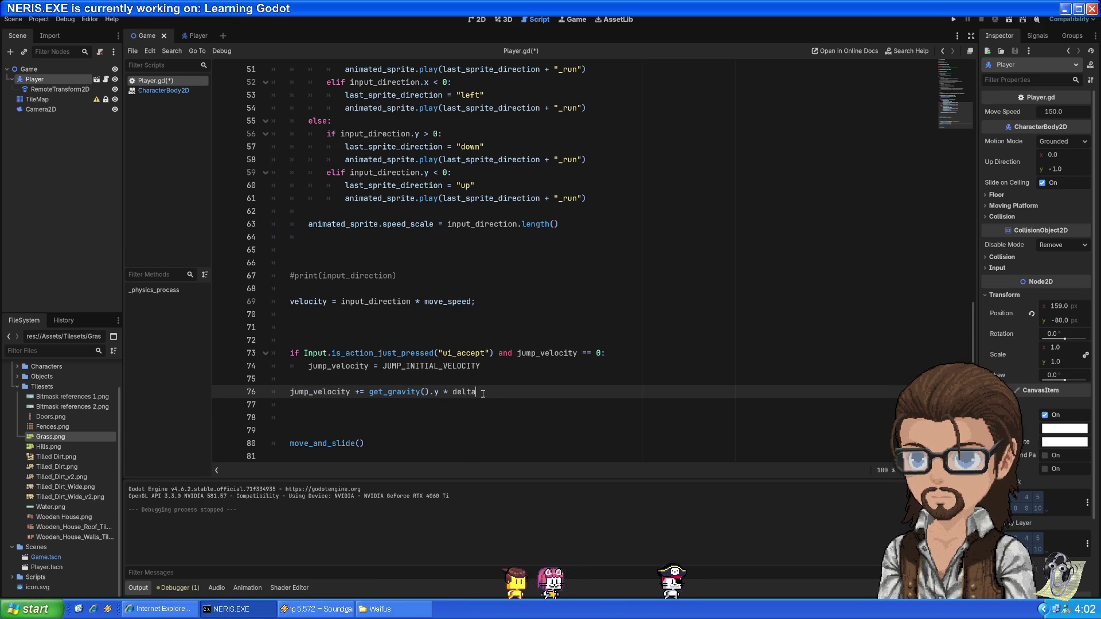
{"action": "double_click", "coordinate": [302, 394]}
{"action": "left_click", "coordinate": [471, 389], "text": "shift"}
{"action": "left_click", "coordinate": [491, 391]}
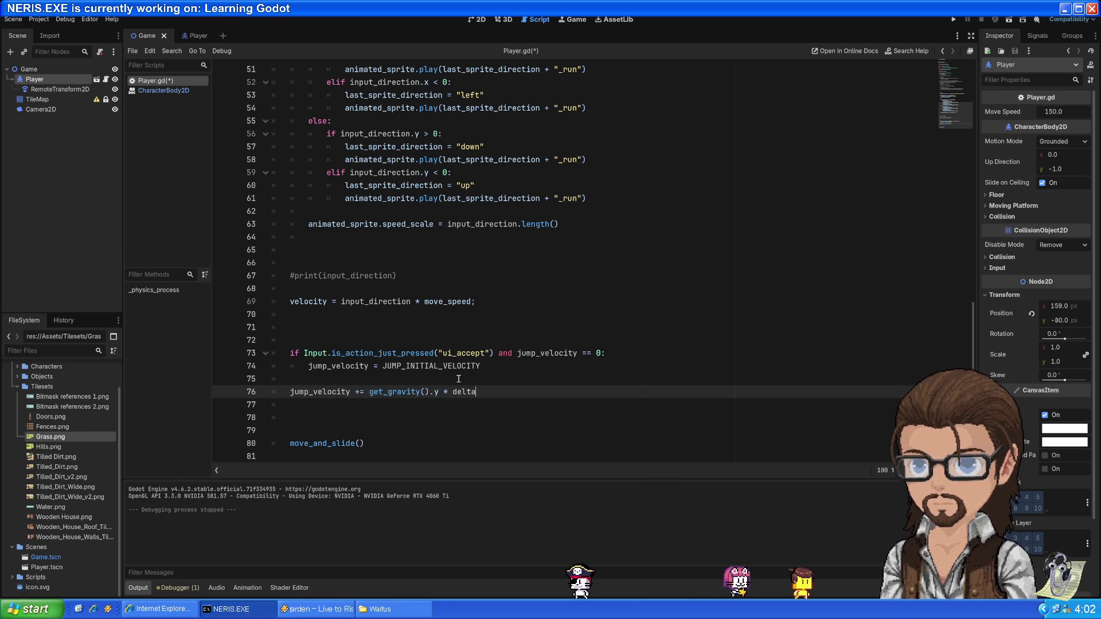
{"action": "scroll", "coordinate": [448, 293], "scroll_direction": "up", "scroll_amount": 10}
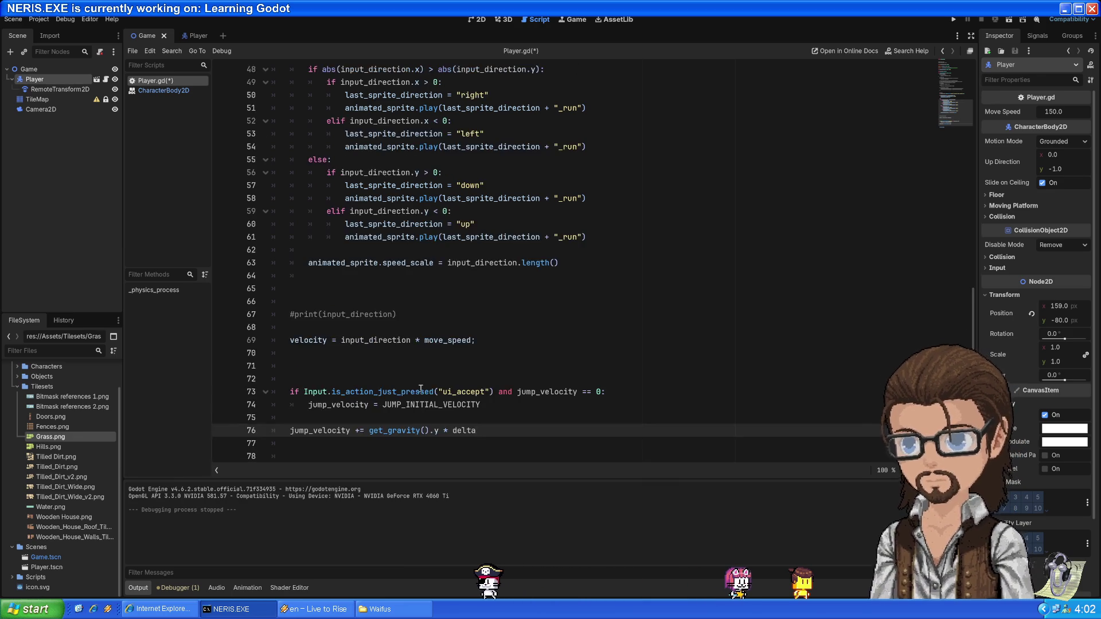
{"action": "scroll", "coordinate": [448, 293], "scroll_direction": "up", "scroll_amount": 2}
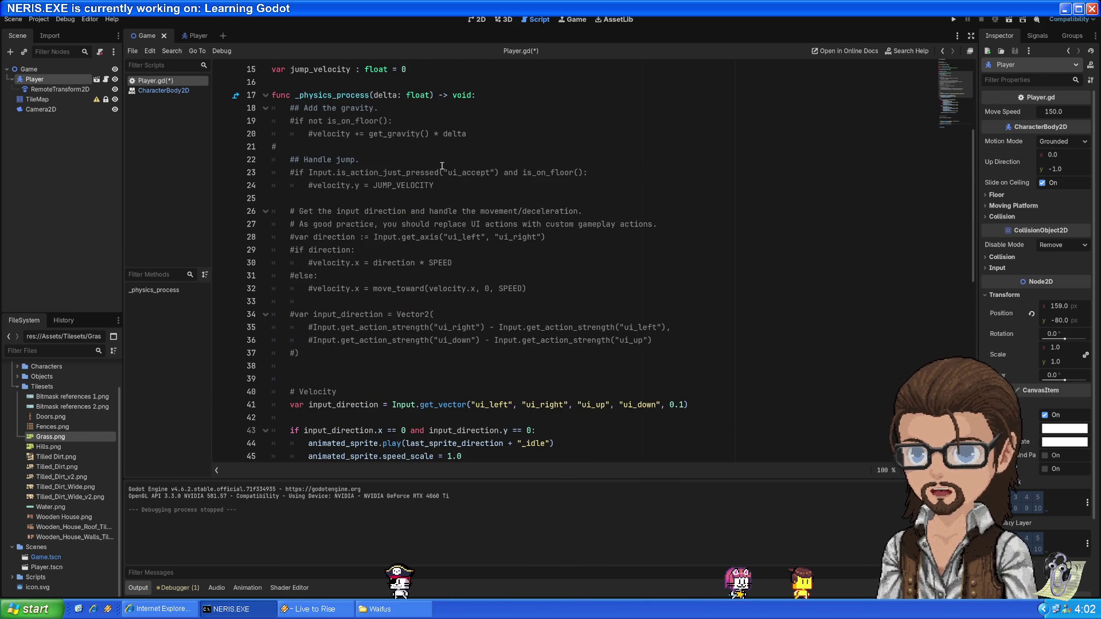
{"action": "scroll", "coordinate": [423, 169], "scroll_direction": "down", "scroll_amount": 12}
{"action": "left_click_drag", "start_coordinate": [289, 391], "coordinate": [482, 392]}
{"action": "left_click", "coordinate": [508, 387]}
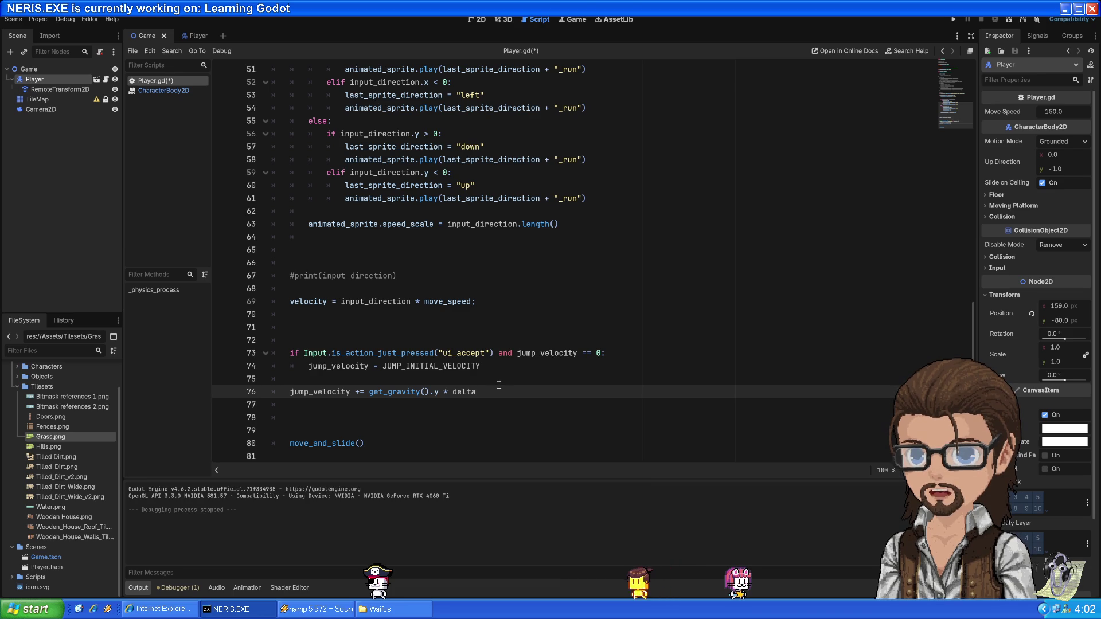
{"action": "left_click", "coordinate": [497, 381]}
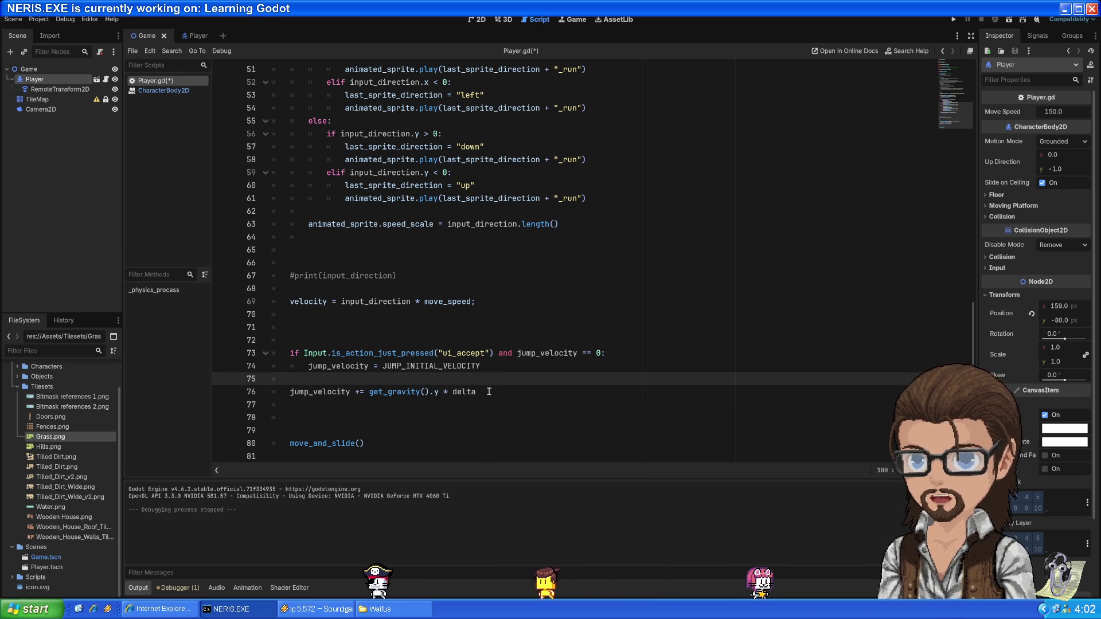
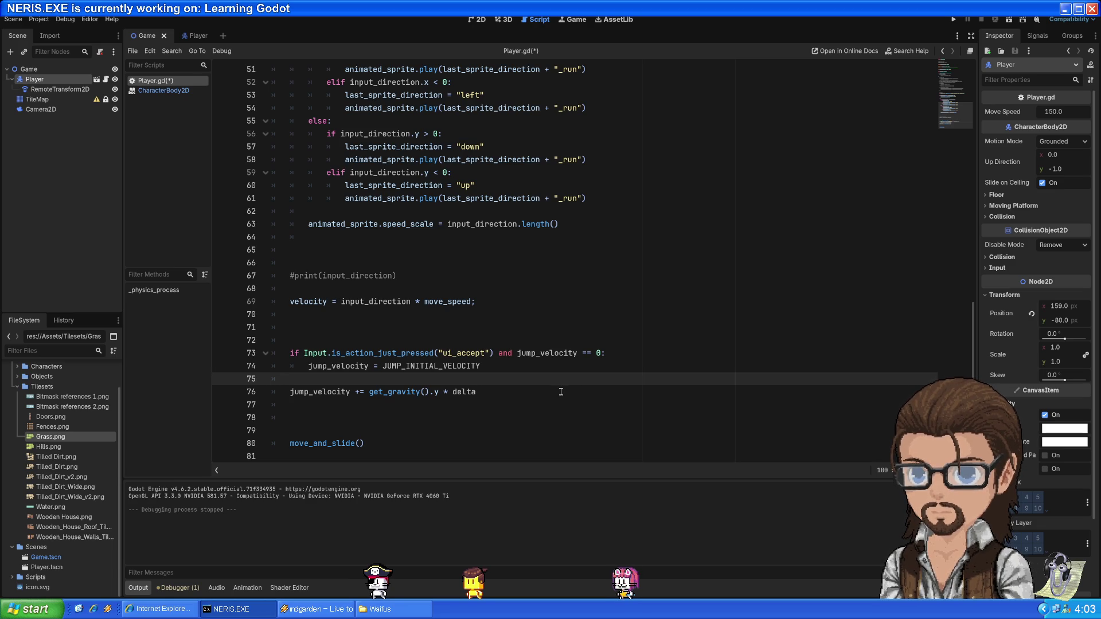
Change line 73's jump check to test animated_sprite.offset.y instead of jump_velocity, using autocomplete
{"action": "double_click", "coordinate": [533, 353]}
{"action": "scroll", "coordinate": [533, 352], "scroll_direction": "up", "scroll_amount": 10}
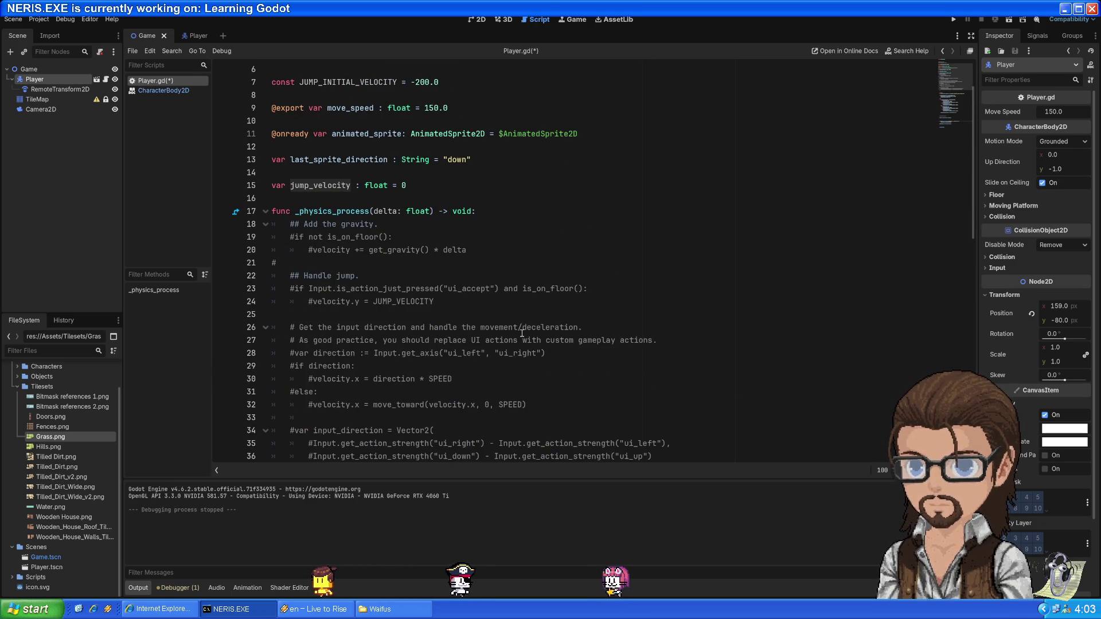
{"action": "scroll", "coordinate": [533, 353], "scroll_direction": "down", "scroll_amount": 10}
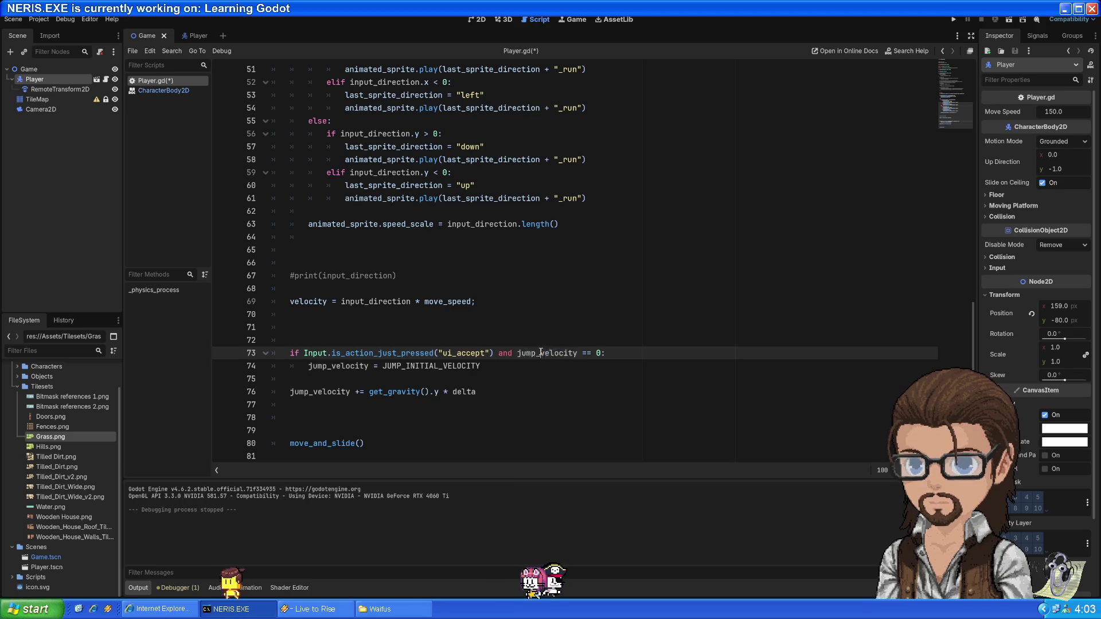
{"action": "type", "text": "animated"}
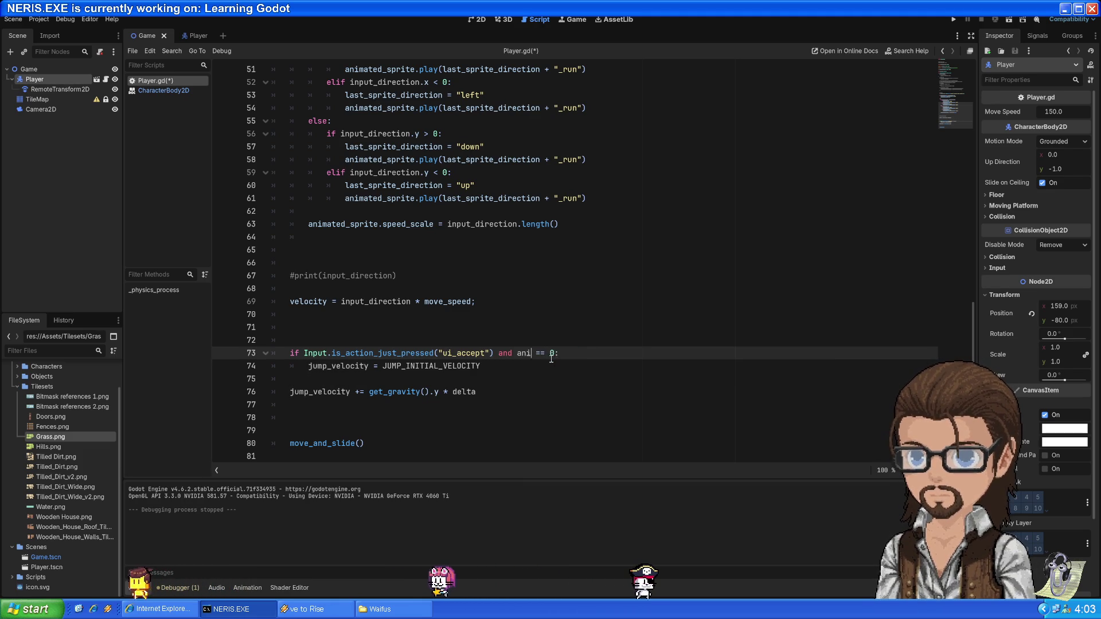
{"action": "key", "text": "Return"}
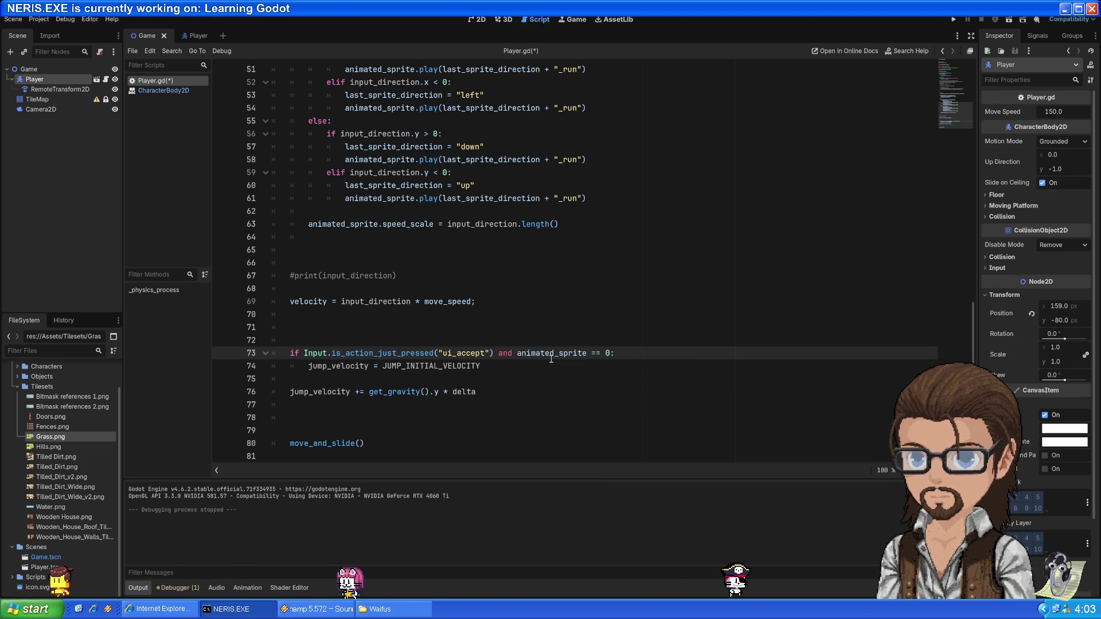
{"action": "type", "text": ".off"}
{"action": "key", "text": "Return"}
{"action": "type", "text": ".y"}
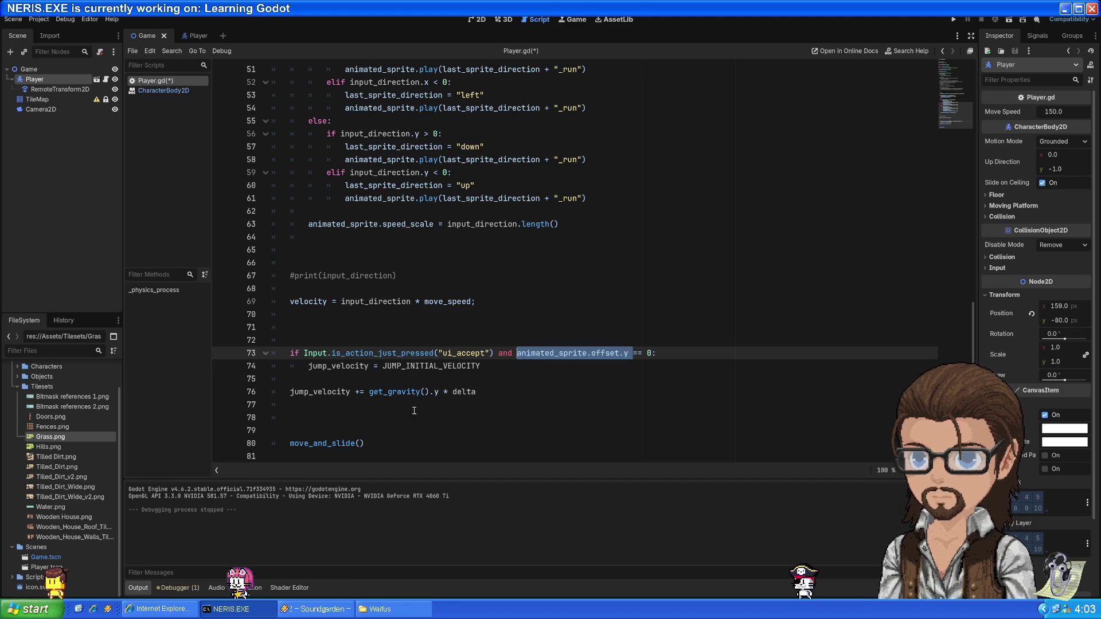
Review the old is_on_floor gravity code and start 'if (animated_sprite.offset.y' above the gravity update
{"action": "left_click", "coordinate": [304, 387]}
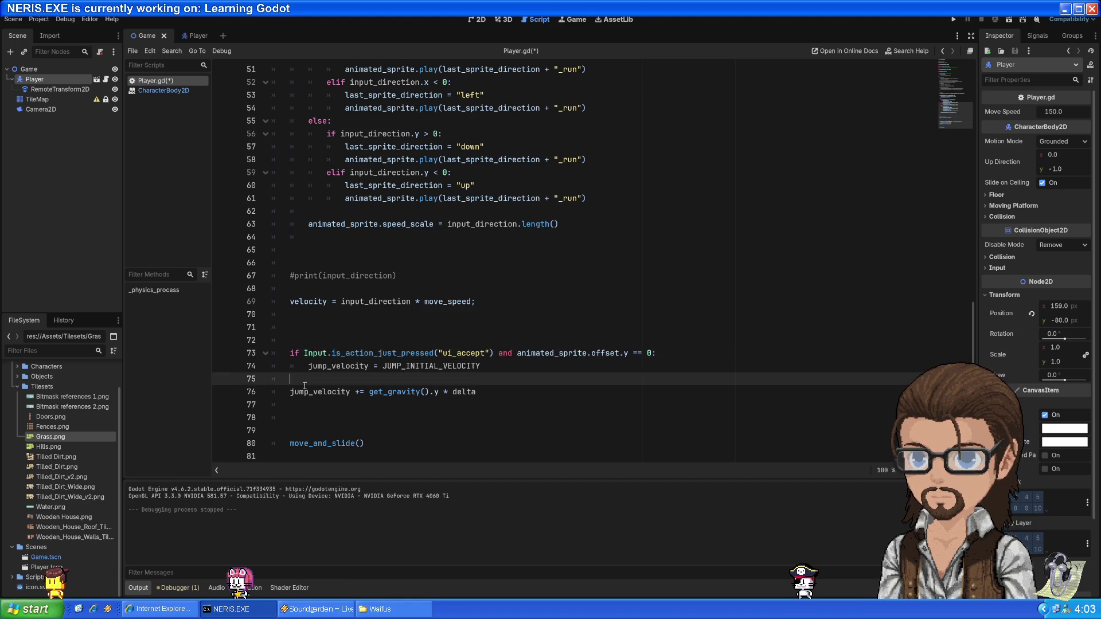
{"action": "scroll", "coordinate": [452, 228], "scroll_direction": "up", "scroll_amount": 13}
{"action": "double_click", "coordinate": [357, 158]}
{"action": "left_click", "coordinate": [331, 173]}
{"action": "left_click_drag", "start_coordinate": [331, 173], "coordinate": [436, 173]}
{"action": "scroll", "coordinate": [509, 223], "scroll_direction": "down", "scroll_amount": 4}
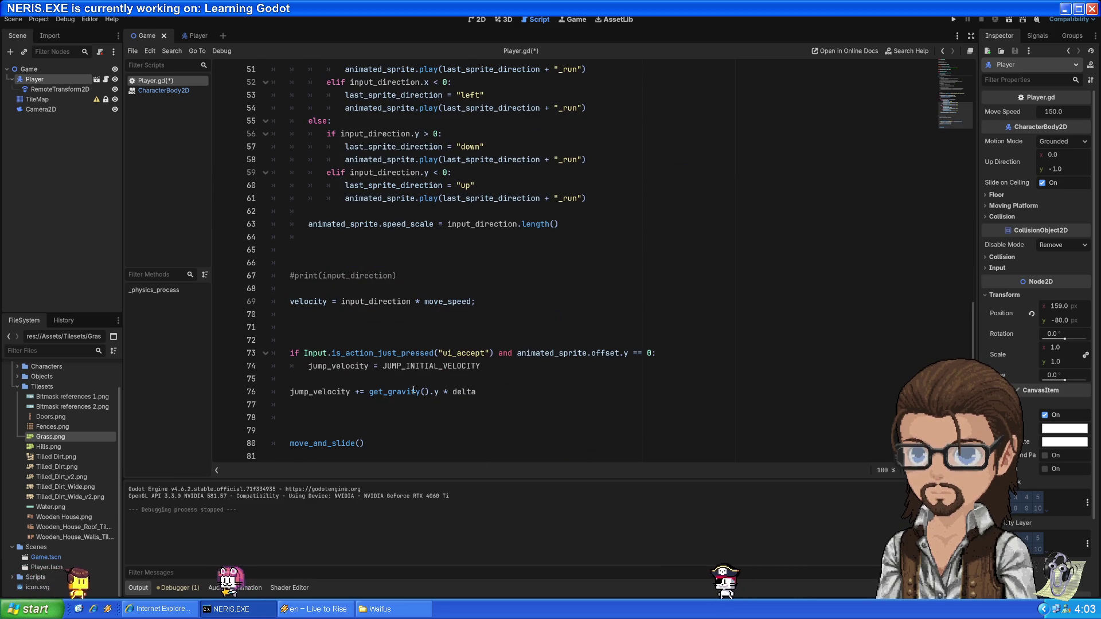
{"action": "left_click", "coordinate": [313, 392]}
{"action": "left_click", "coordinate": [312, 382]}
{"action": "key", "text": "Return"}
{"action": "type", "text": "if (animated_sprite.offset.y > 0):"}
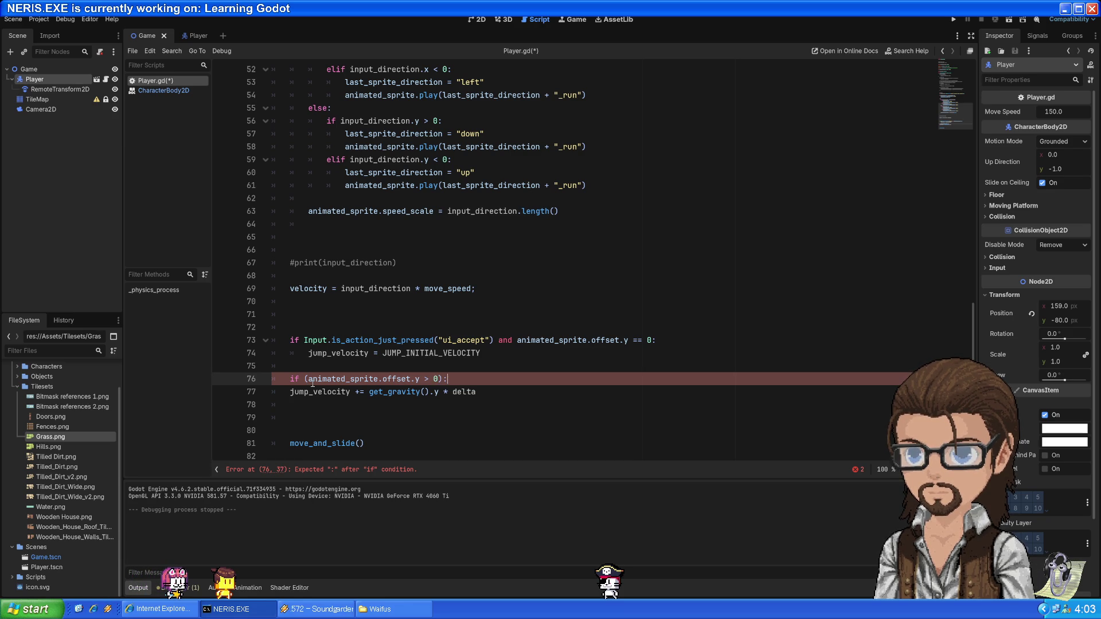
Move the ui_accept jump-start block below the gravity block and remove the extra blank line
{"action": "key", "text": "Down"}
{"action": "left_click_drag", "start_coordinate": [307, 378], "coordinate": [435, 379]}
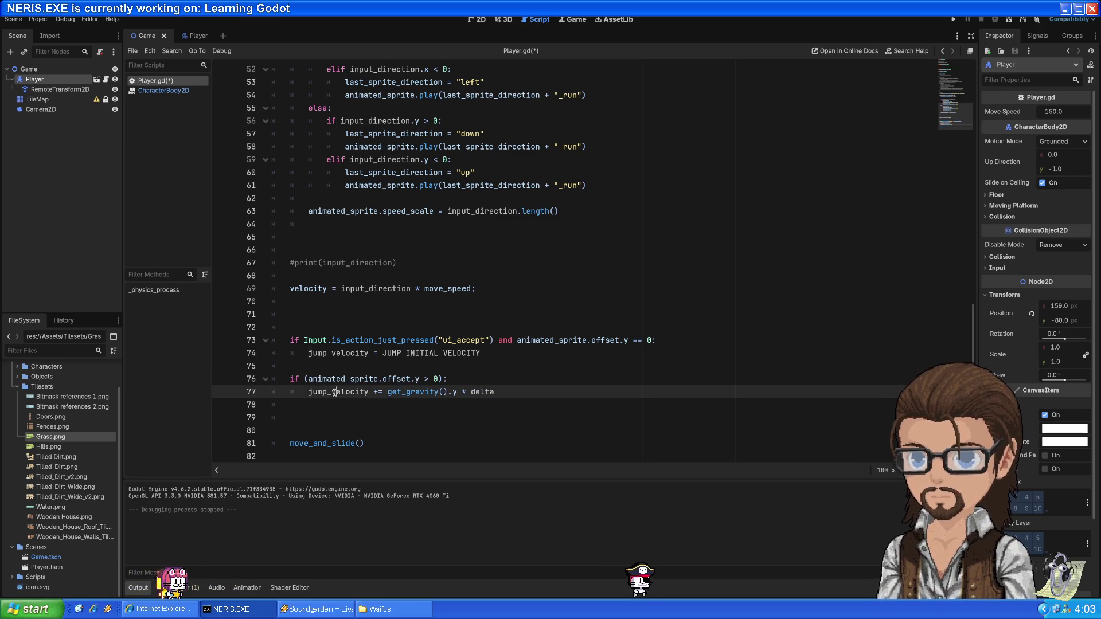
{"action": "scroll", "coordinate": [362, 223], "scroll_direction": "up", "scroll_amount": 13}
{"action": "scroll", "coordinate": [362, 223], "scroll_direction": "down", "scroll_amount": 12}
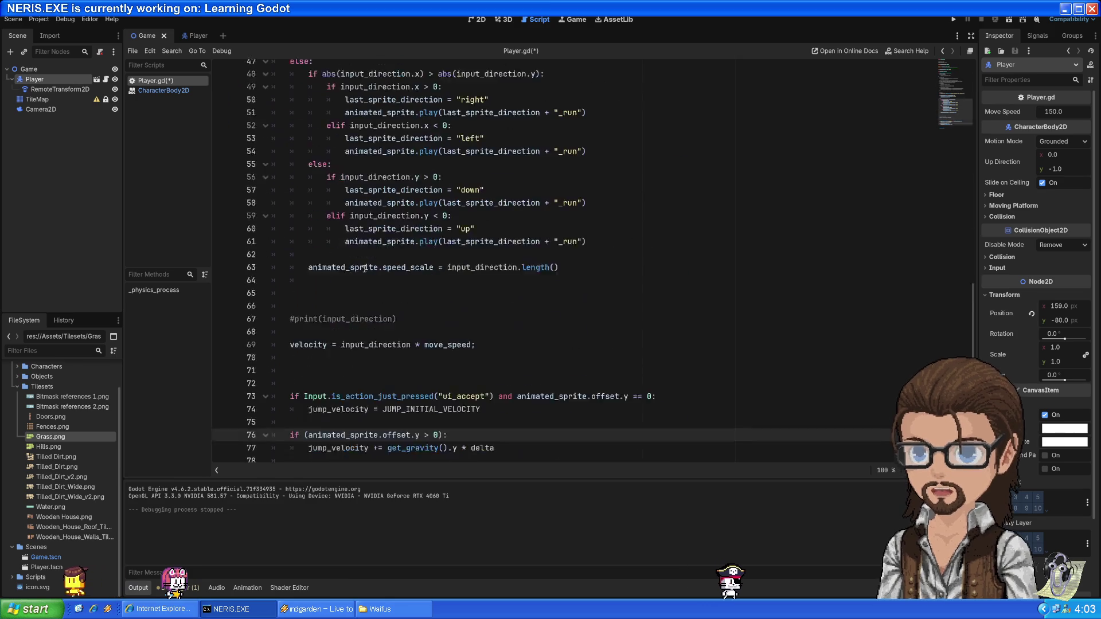
{"action": "left_click_drag", "start_coordinate": [413, 363], "coordinate": [510, 325]}
{"action": "key", "text": "BackSpace"}
{"action": "left_click", "coordinate": [464, 350]}
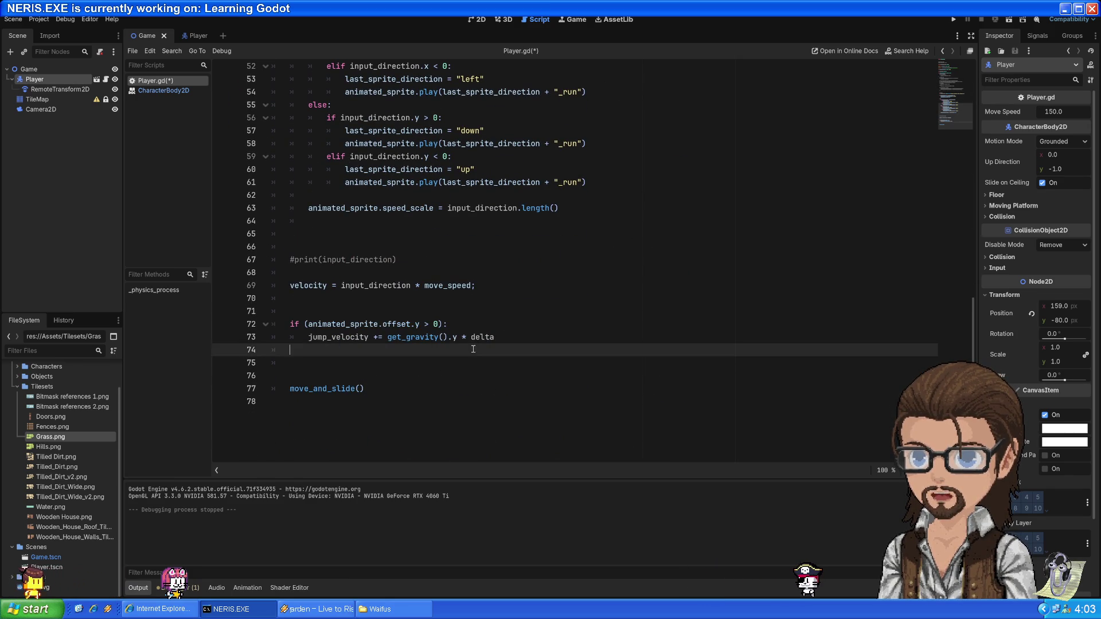
{"action": "key", "text": "ctrl+v"}
{"action": "left_click", "coordinate": [444, 353]}
{"action": "key", "text": "BackSpace"}
{"action": "key", "text": "BackSpace"}
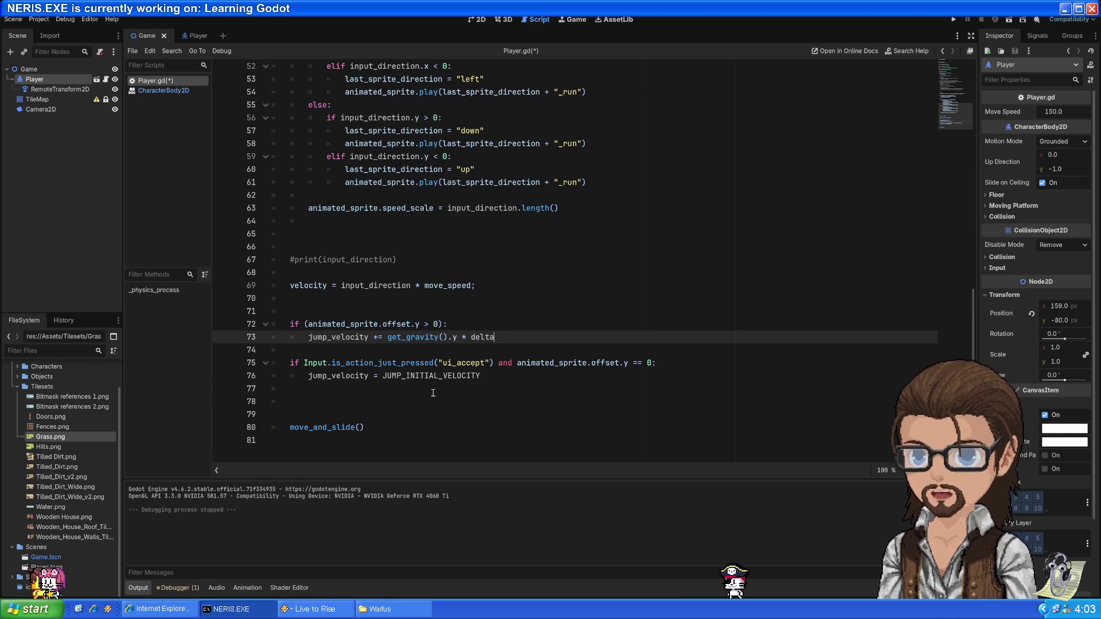
Compare with the old is_on_floor gravity code and make the gravity condition offset.y < 0
{"action": "scroll", "coordinate": [414, 371], "scroll_direction": "up", "scroll_amount": 3}
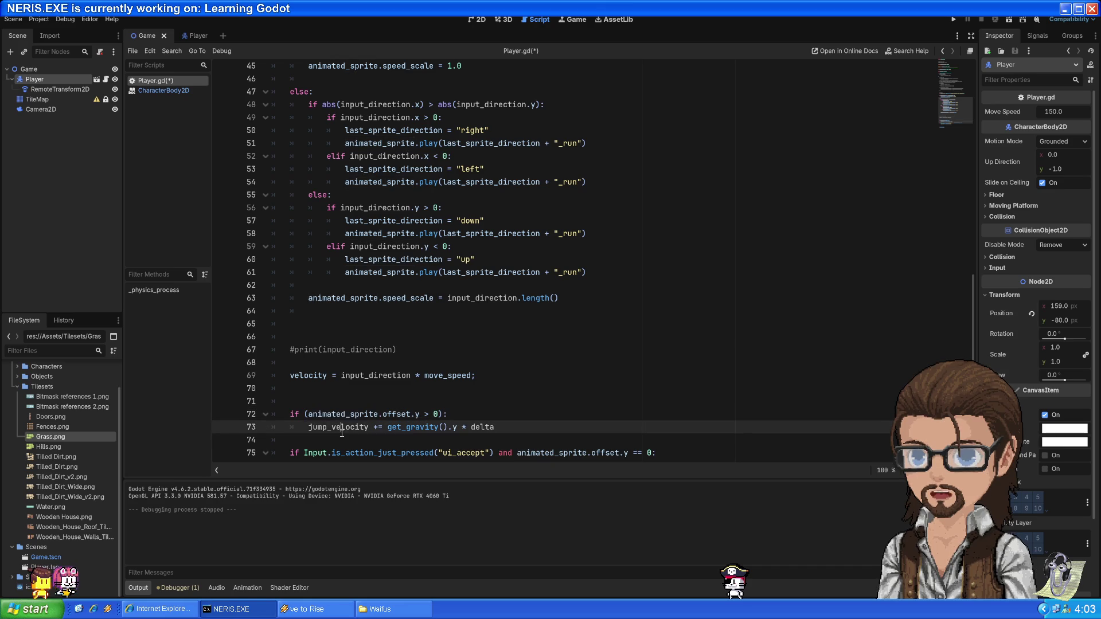
{"action": "scroll", "coordinate": [407, 405], "scroll_direction": "up", "scroll_amount": 15}
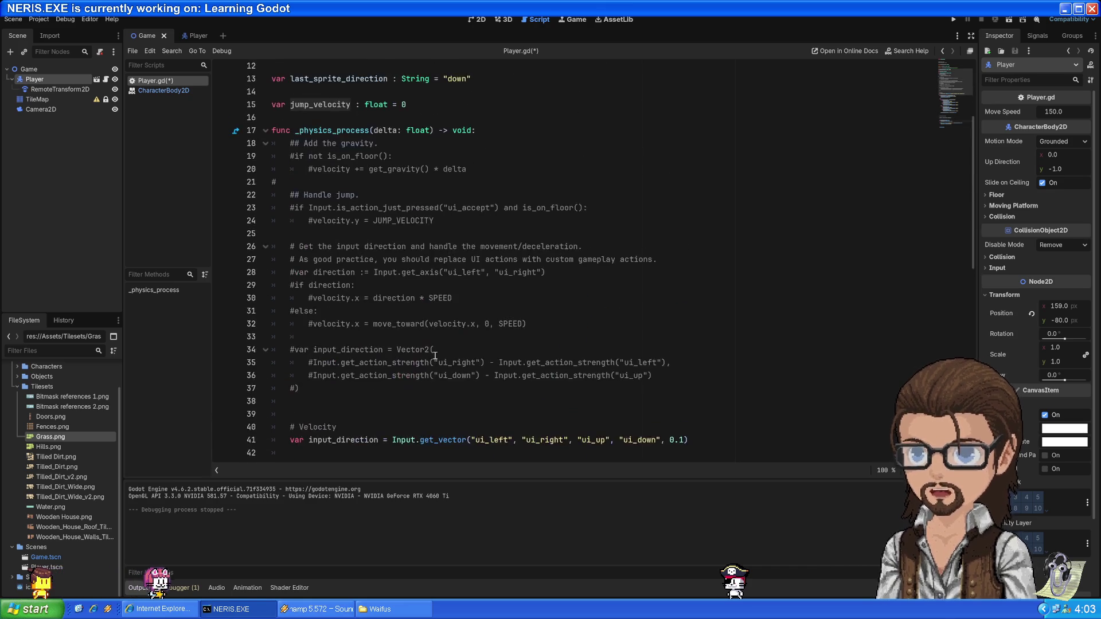
{"action": "scroll", "coordinate": [475, 279], "scroll_direction": "down", "scroll_amount": 3}
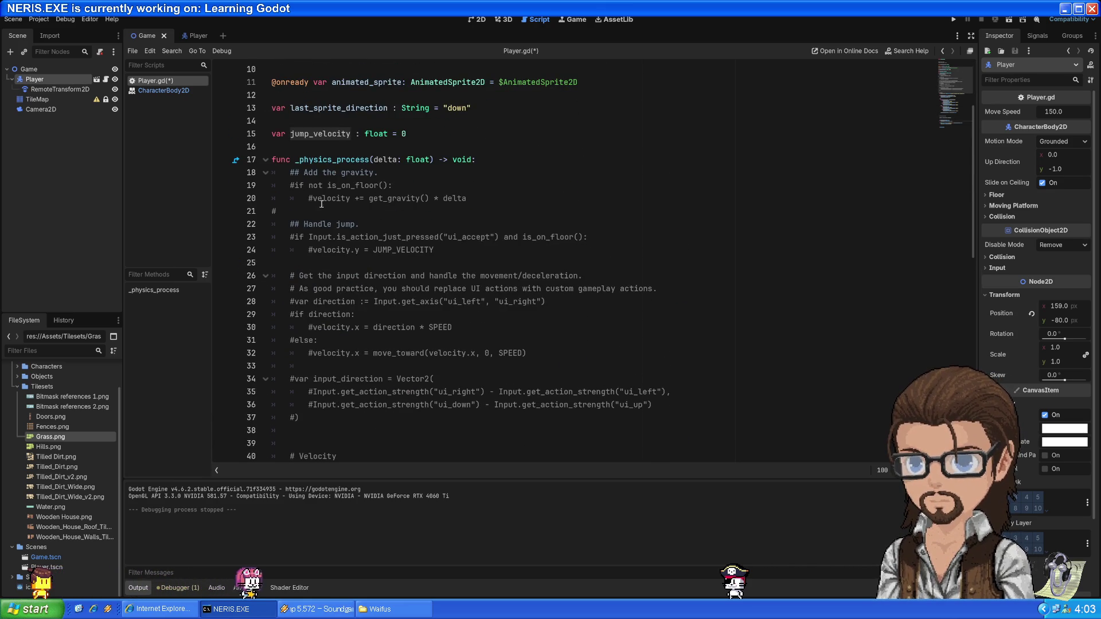
{"action": "left_click_drag", "start_coordinate": [309, 186], "coordinate": [384, 186]}
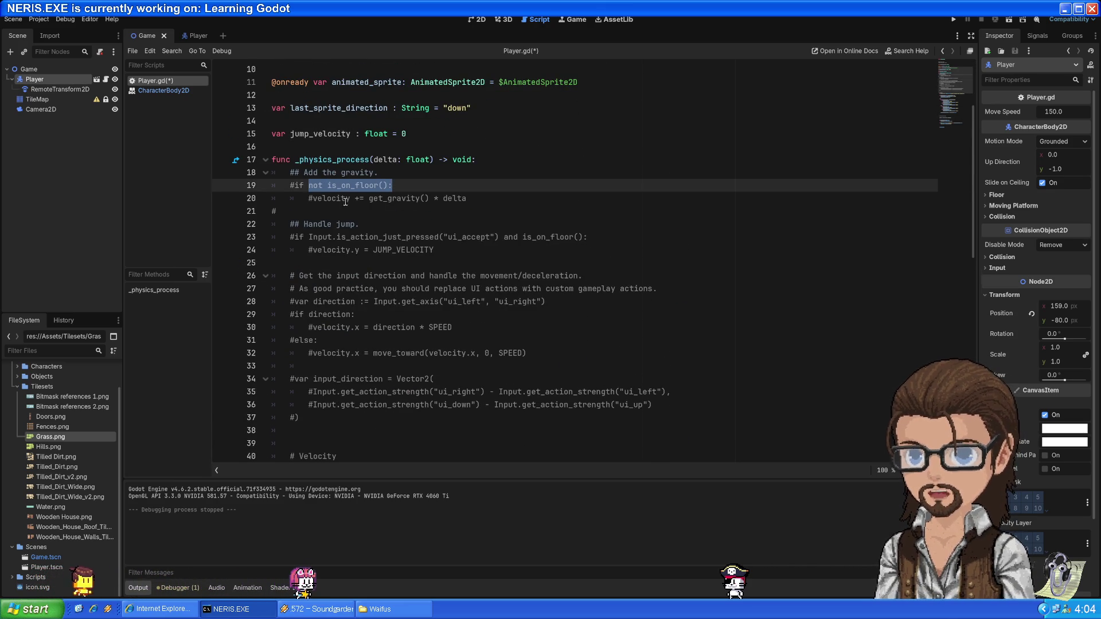
{"action": "left_click_drag", "start_coordinate": [312, 197], "coordinate": [489, 202]}
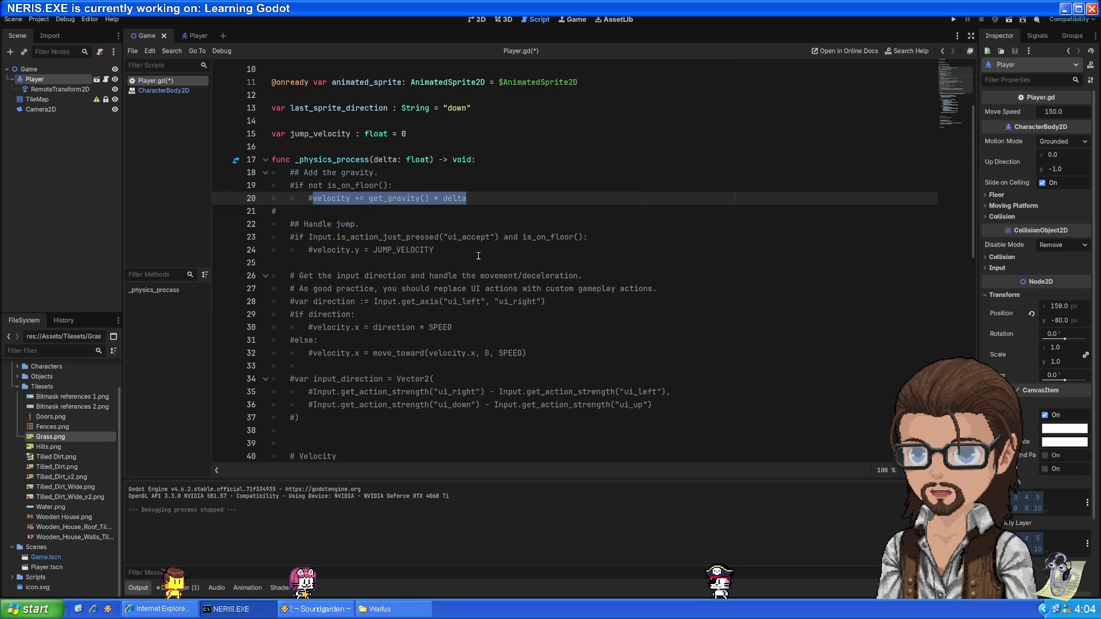
{"action": "scroll", "coordinate": [478, 255], "scroll_direction": "down", "scroll_amount": 14}
{"action": "double_click", "coordinate": [322, 339]}
{"action": "left_click_drag", "start_coordinate": [322, 340], "coordinate": [434, 340]}
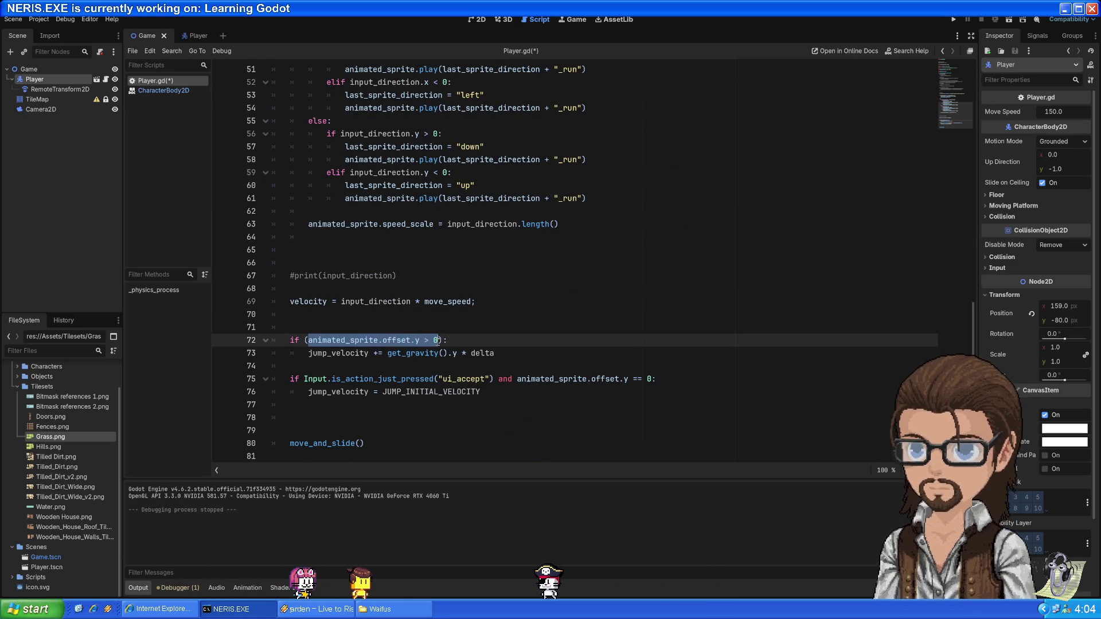
{"action": "left_click", "coordinate": [429, 333]}
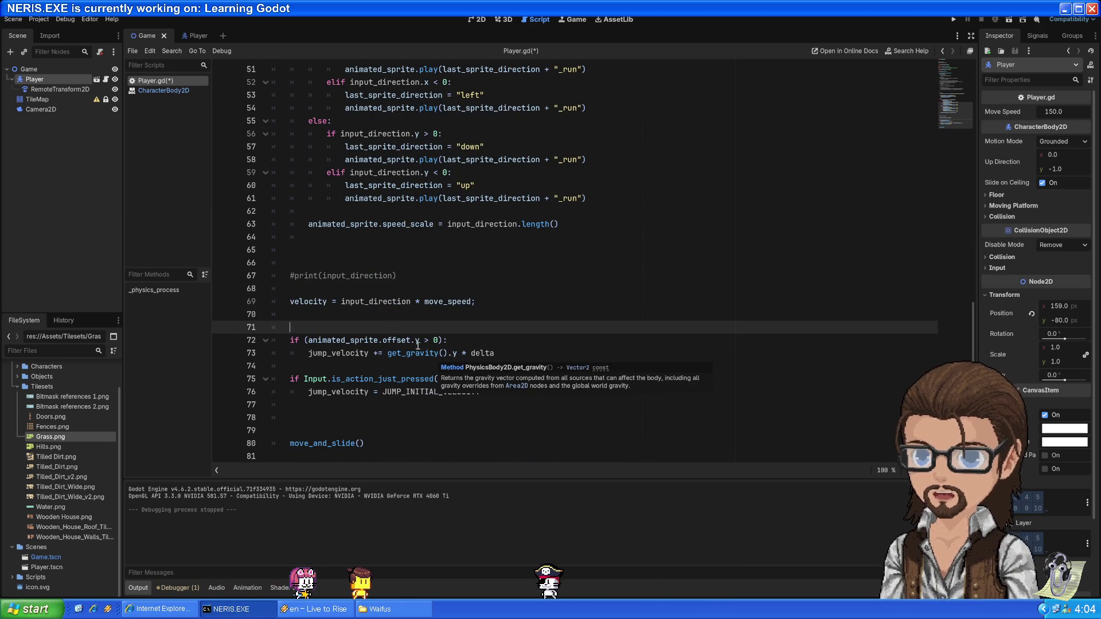
{"action": "key", "text": "Down"}
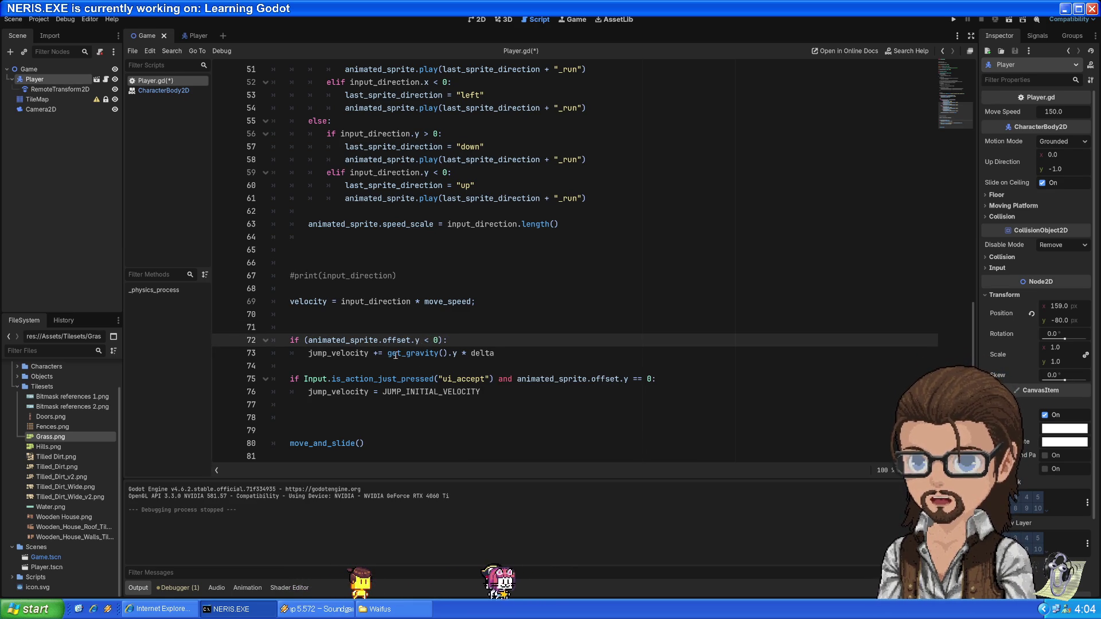
{"action": "left_click_drag", "start_coordinate": [308, 353], "coordinate": [508, 351]}
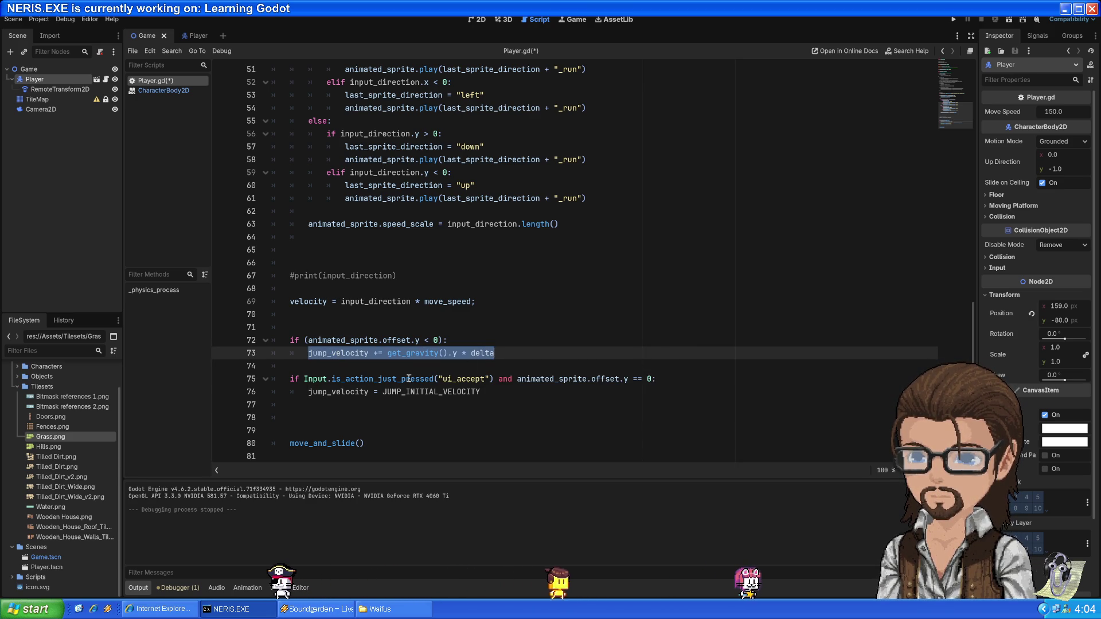
Fix the jump condition so it compares animated_sprite.offset.y == 0
{"action": "double_click", "coordinate": [317, 380]}
{"action": "double_click", "coordinate": [471, 379]}
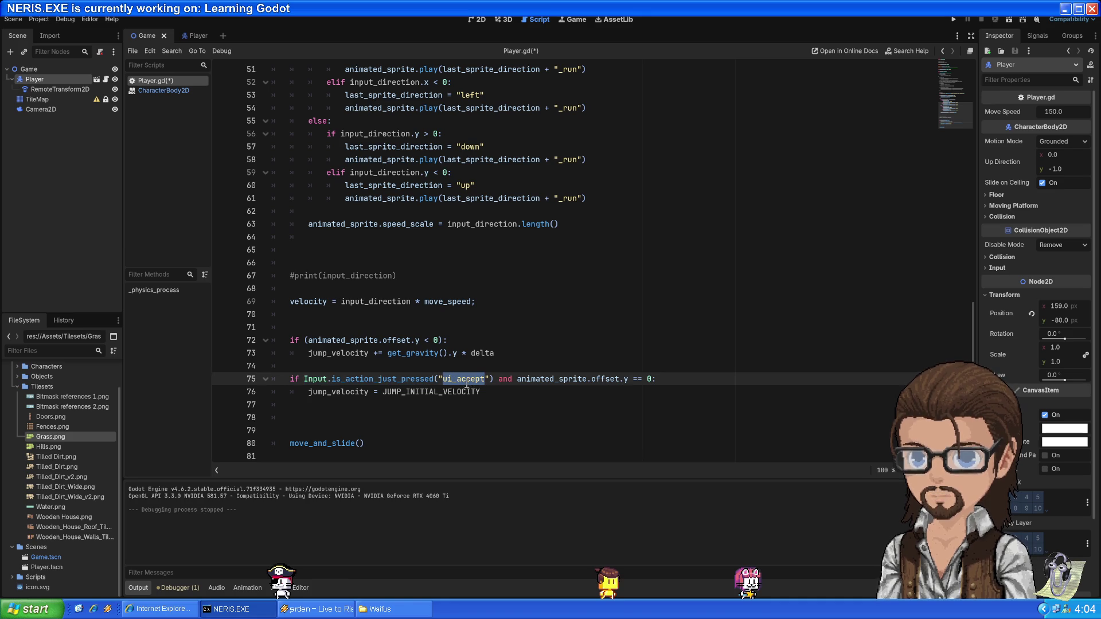
{"action": "left_click_drag", "start_coordinate": [531, 379], "coordinate": [603, 380]}
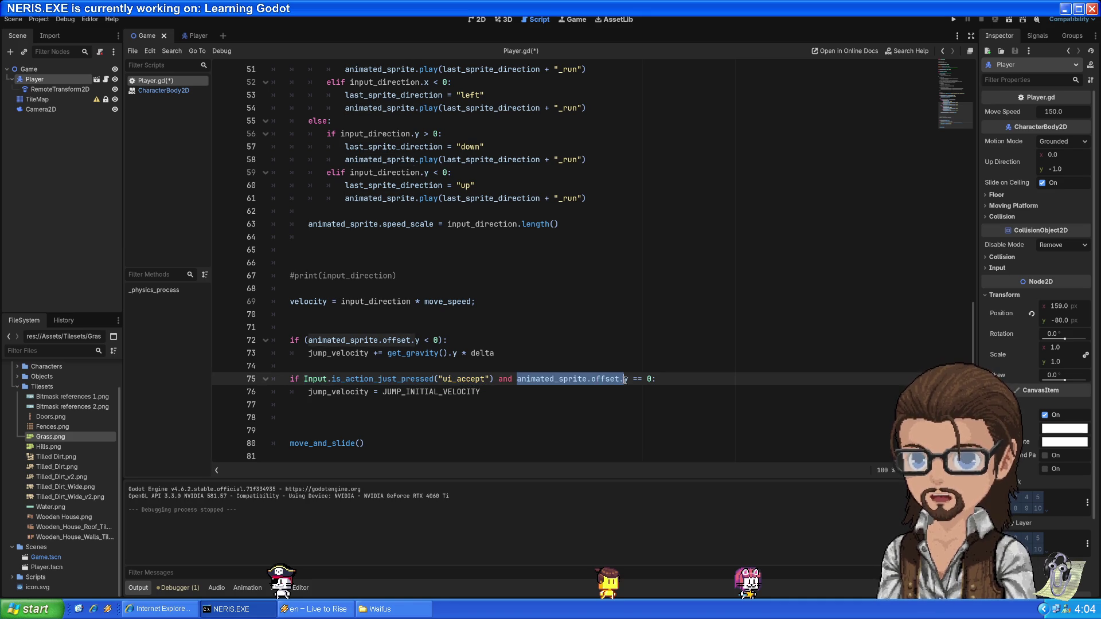
{"action": "left_click", "coordinate": [624, 380]}
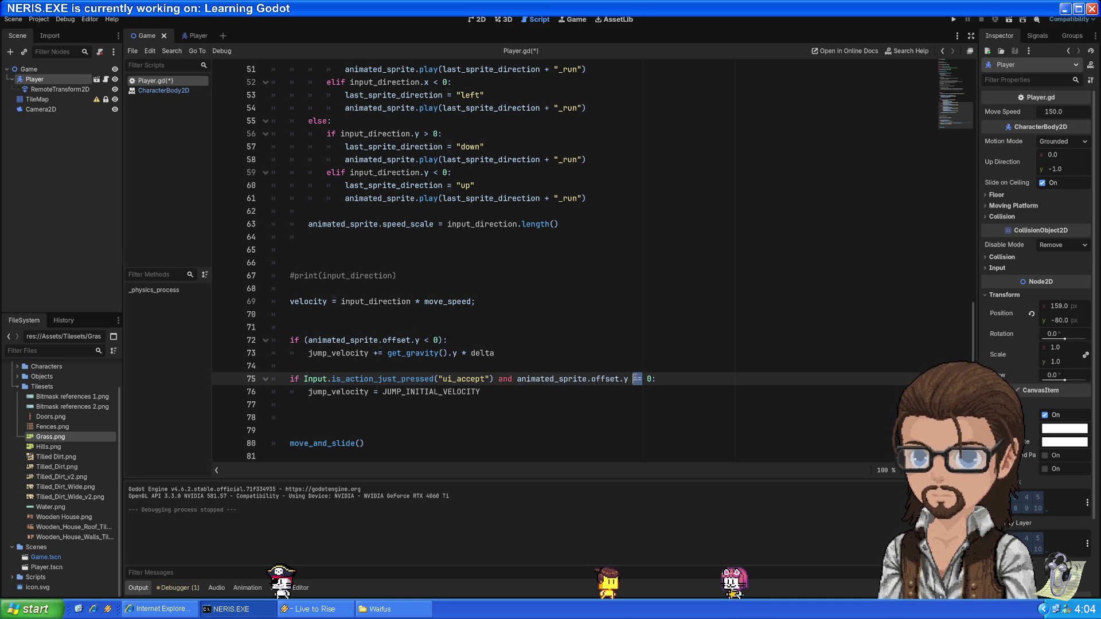
{"action": "type", "text": ">"}
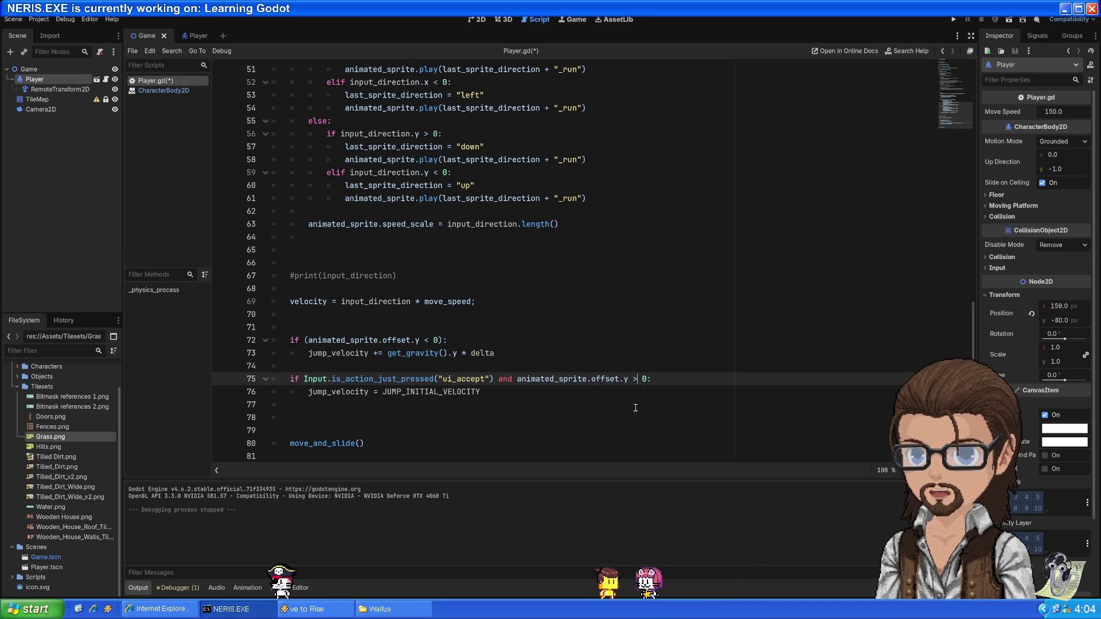
{"action": "type", "text": "="}
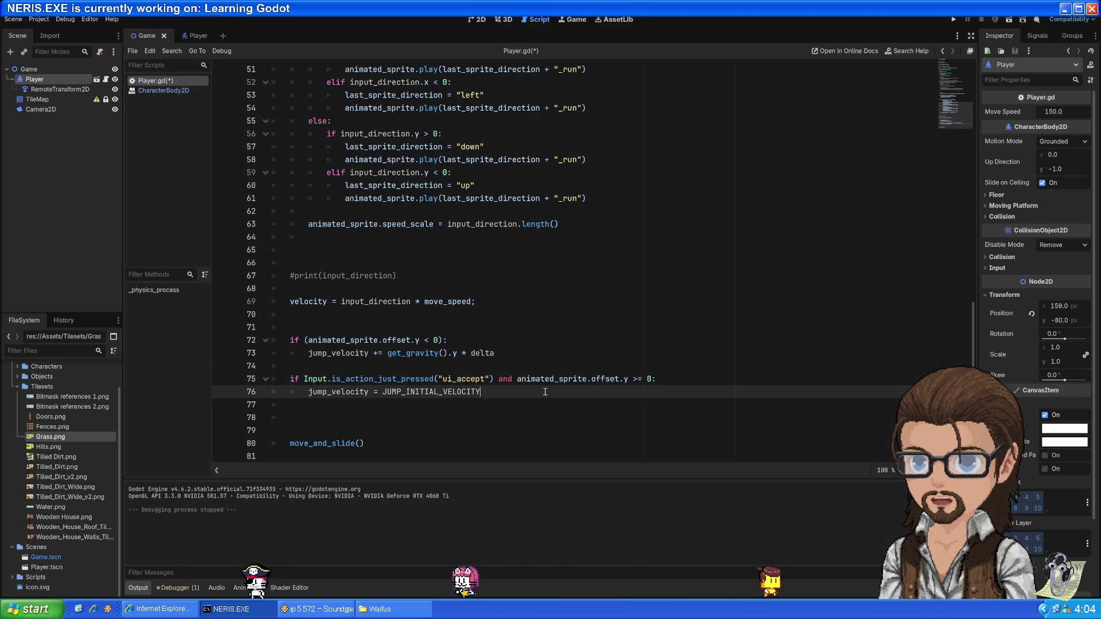
Inspect the jump_velocity = JUMP_INITIAL_VELOCITY assignment and the other uses of jump_velocity
{"action": "left_click_drag", "start_coordinate": [309, 391], "coordinate": [533, 393]}
{"action": "left_click", "coordinate": [533, 392]}
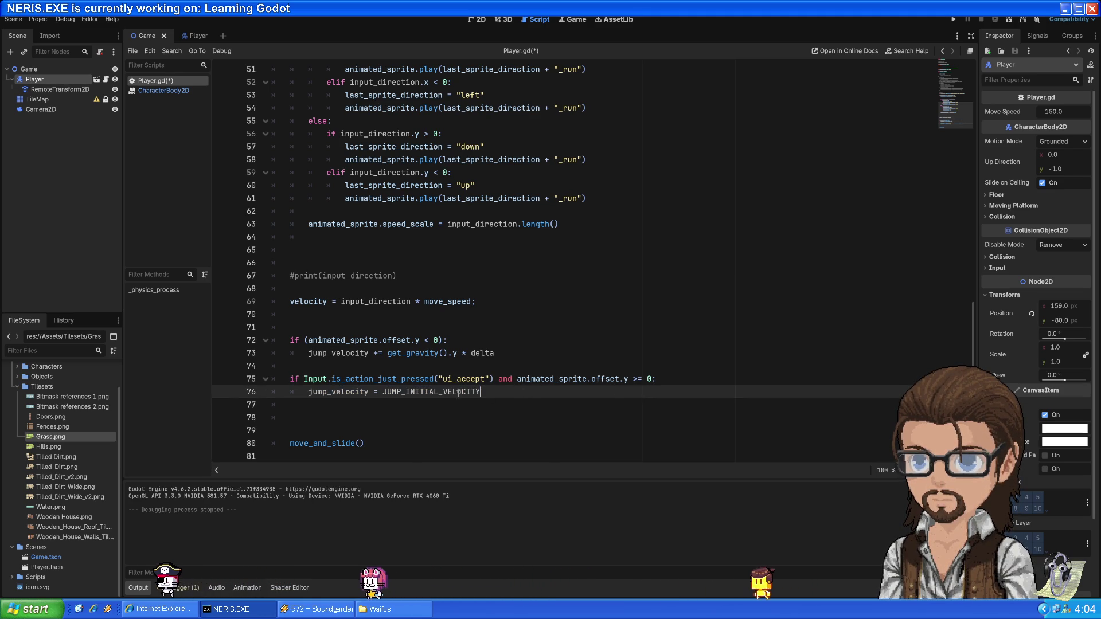
{"action": "double_click", "coordinate": [574, 392]}
{"action": "left_click", "coordinate": [613, 391]}
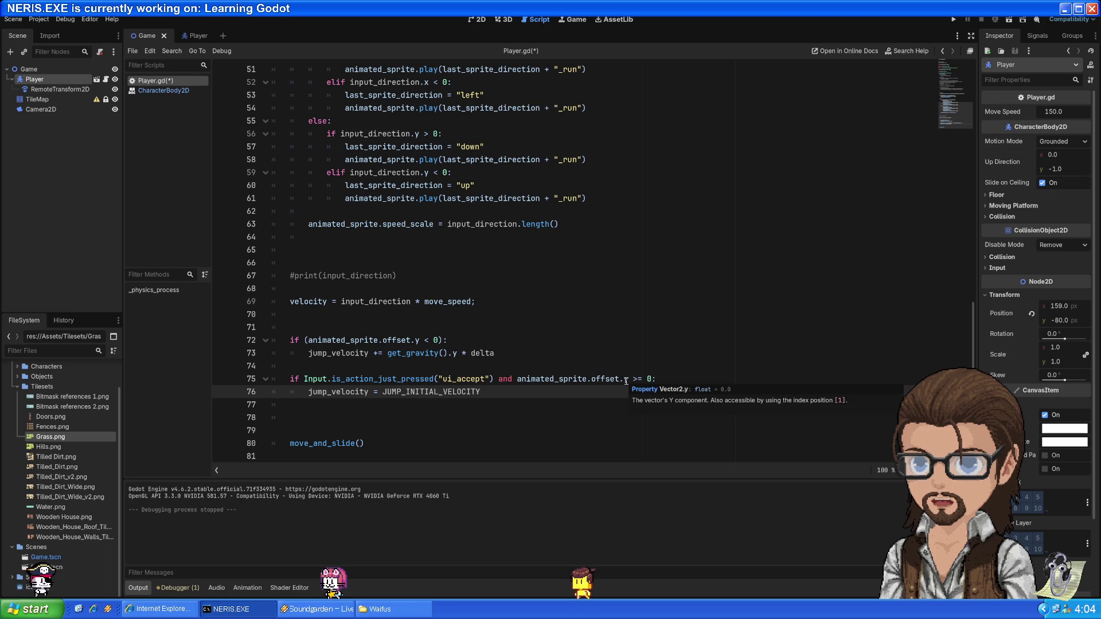
{"action": "double_click", "coordinate": [336, 392]}
{"action": "left_click_drag", "start_coordinate": [335, 391], "coordinate": [441, 394]}
{"action": "left_click", "coordinate": [509, 389]}
{"action": "scroll", "coordinate": [493, 392], "scroll_direction": "up", "scroll_amount": 11}
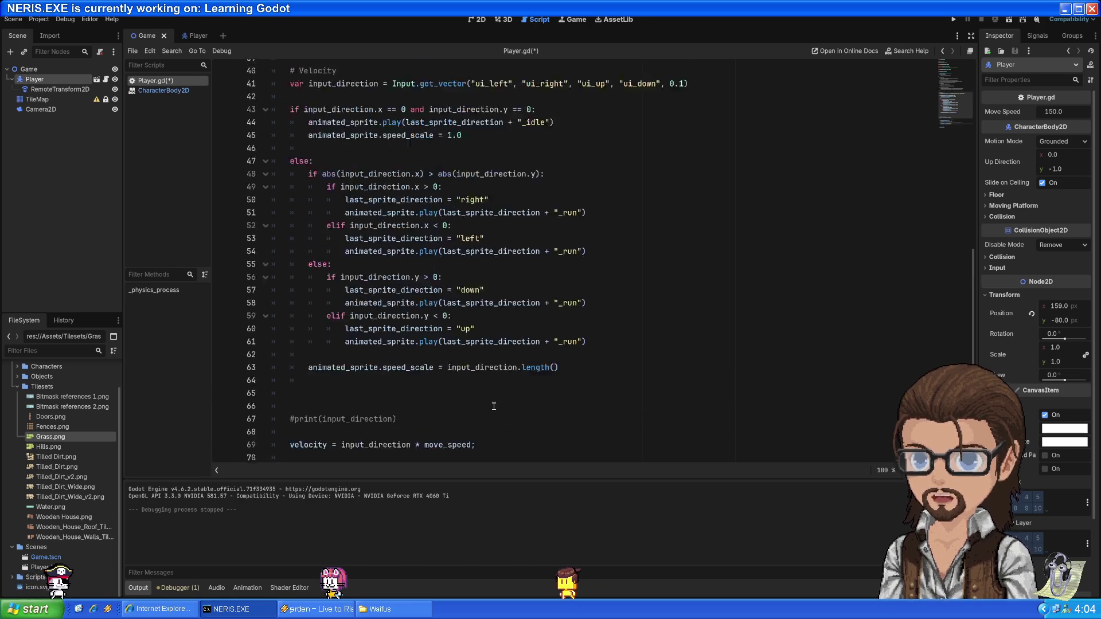
{"action": "scroll", "coordinate": [415, 235], "scroll_direction": "up", "scroll_amount": 1}
{"action": "left_click_drag", "start_coordinate": [327, 185], "coordinate": [463, 185]}
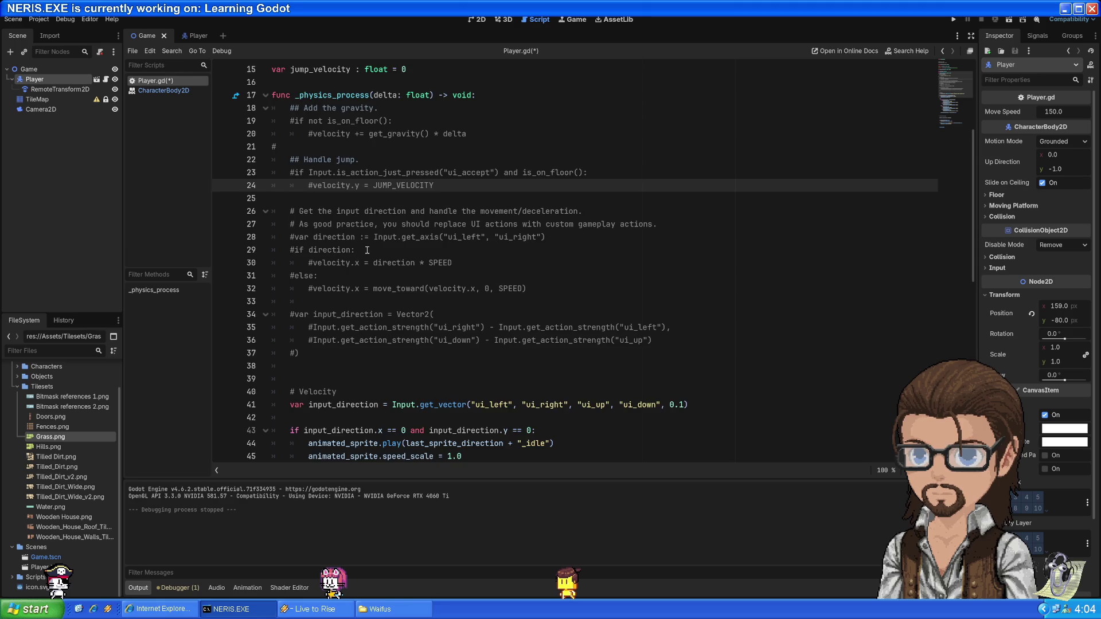
{"action": "scroll", "coordinate": [367, 249], "scroll_direction": "down", "scroll_amount": 12}
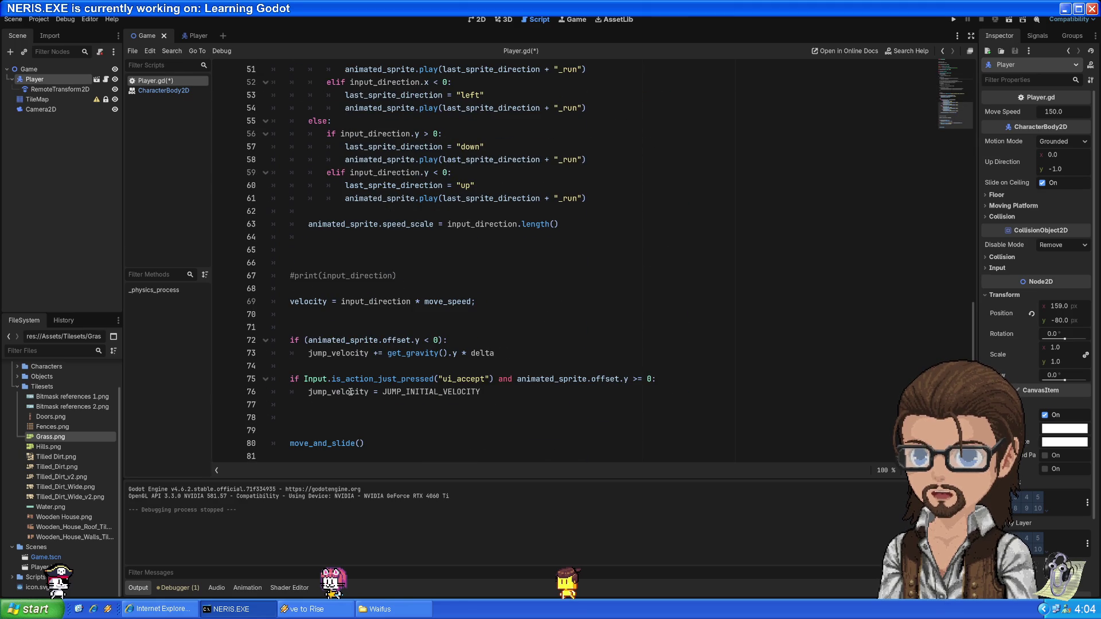
{"action": "double_click", "coordinate": [353, 392]}
Add line 78: animated_sprite.offset.y += jump_velocity * delta
{"action": "left_click", "coordinate": [344, 404]}
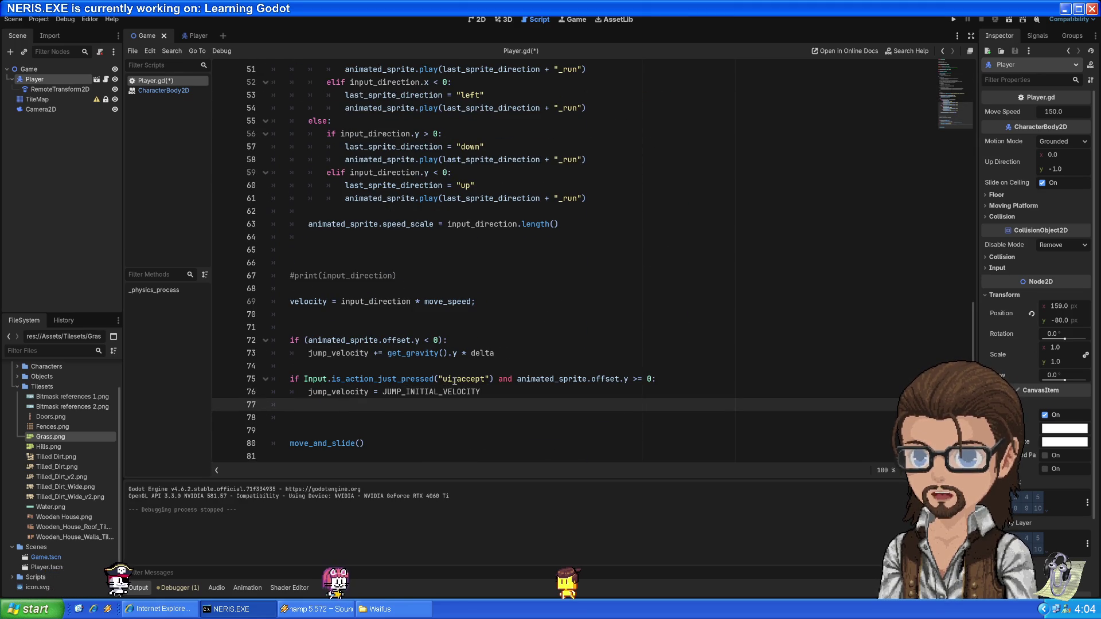
{"action": "key", "text": "Return"}
{"action": "scroll", "coordinate": [454, 379], "scroll_direction": "down", "scroll_amount": 1}
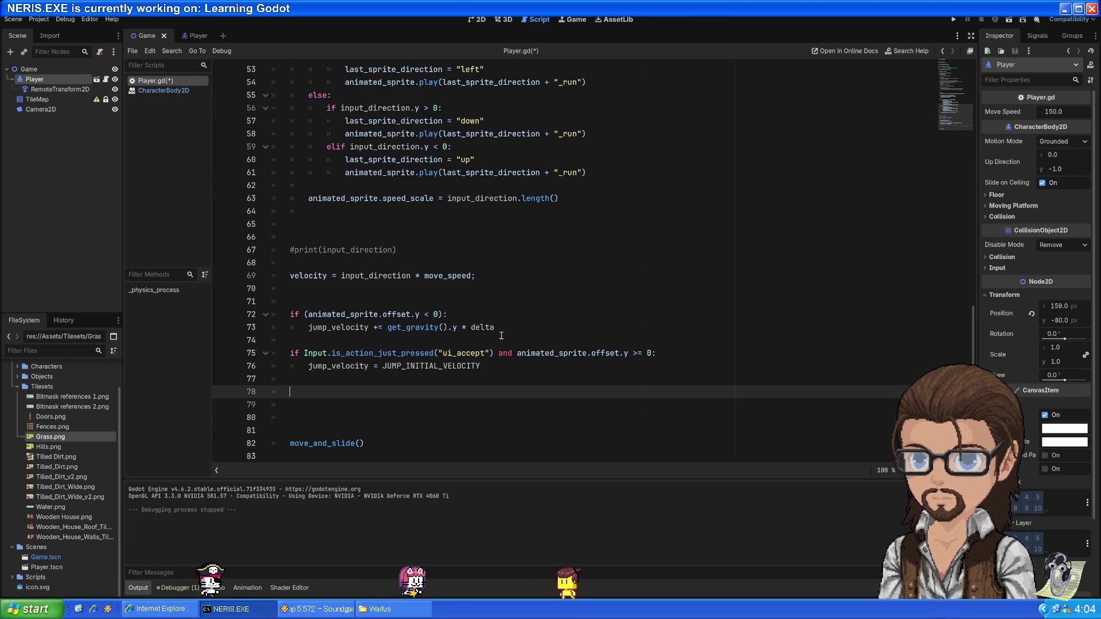
{"action": "left_click_drag", "start_coordinate": [628, 353], "coordinate": [517, 354]}
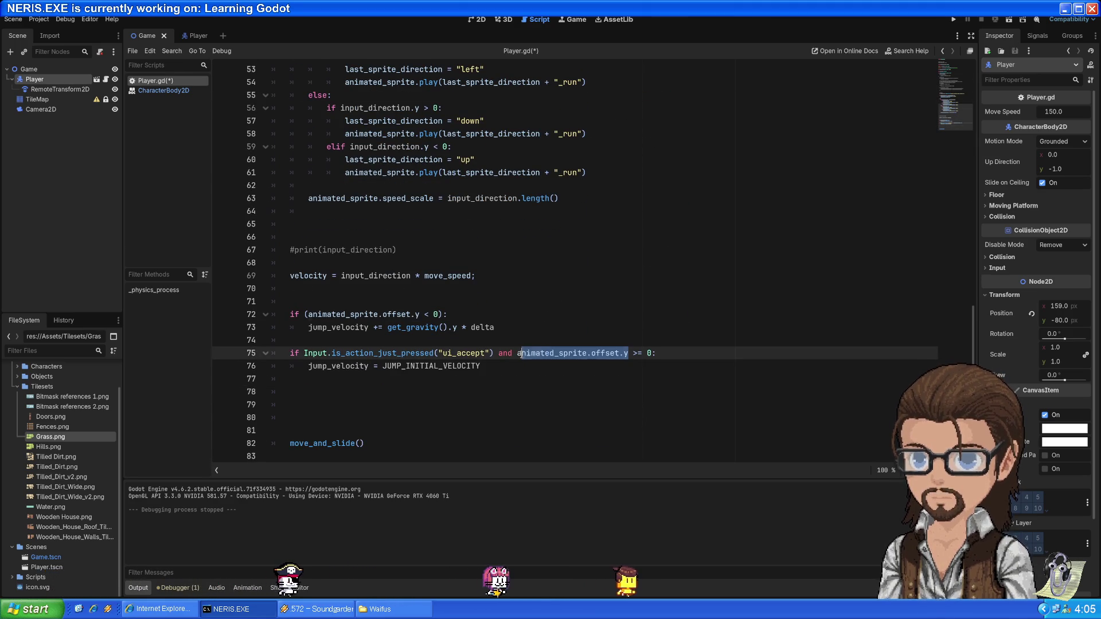
{"action": "key", "text": "ctrl+c"}
{"action": "left_click", "coordinate": [401, 396]}
{"action": "key", "text": "ctrl+v"}
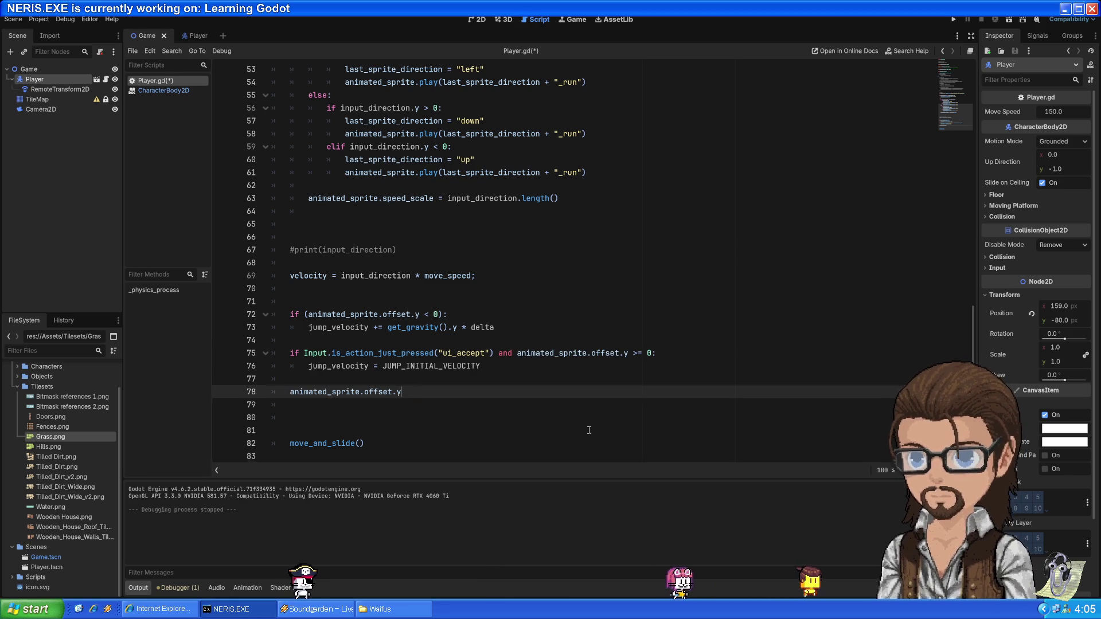
{"action": "type", "text": " +="}
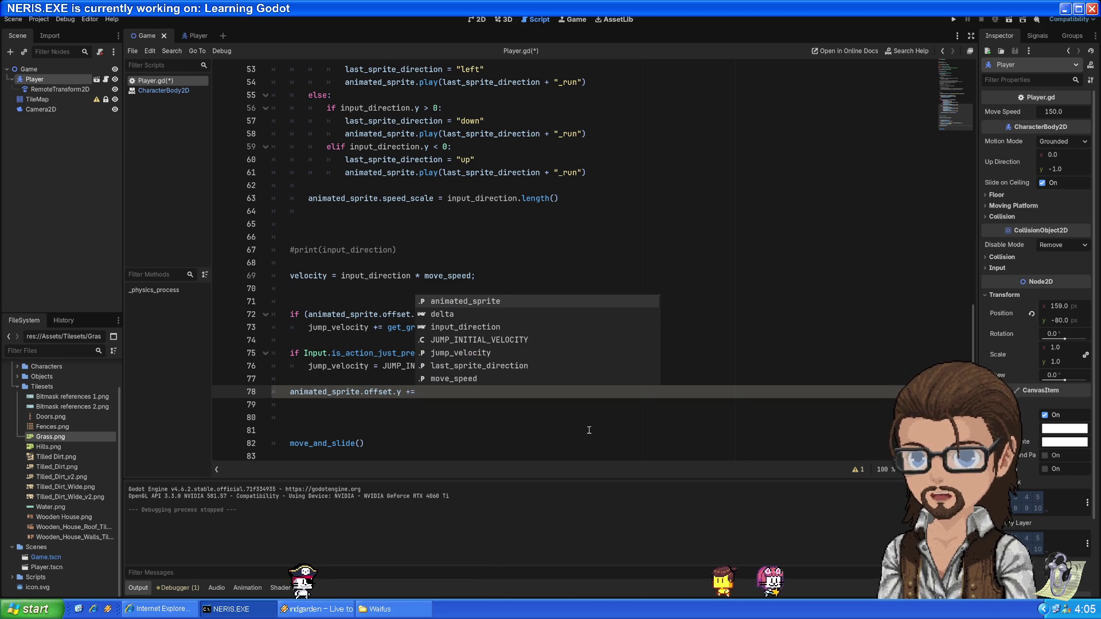
{"action": "left_click", "coordinate": [437, 395]}
{"action": "double_click", "coordinate": [360, 366]}
{"action": "left_click", "coordinate": [460, 392]}
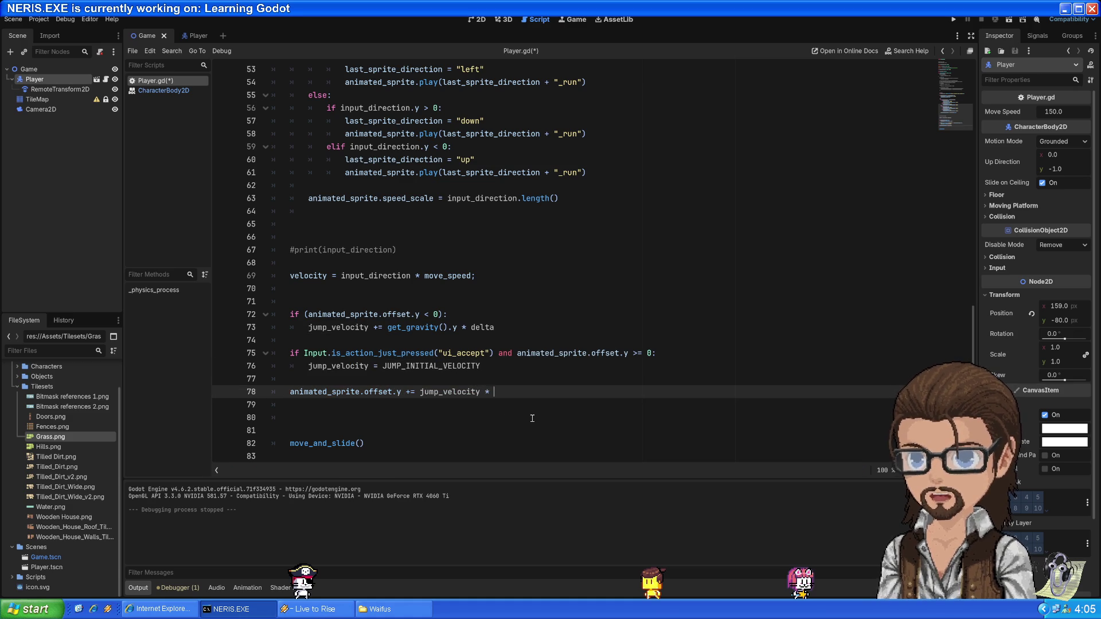
{"action": "type", "text": "delta"}
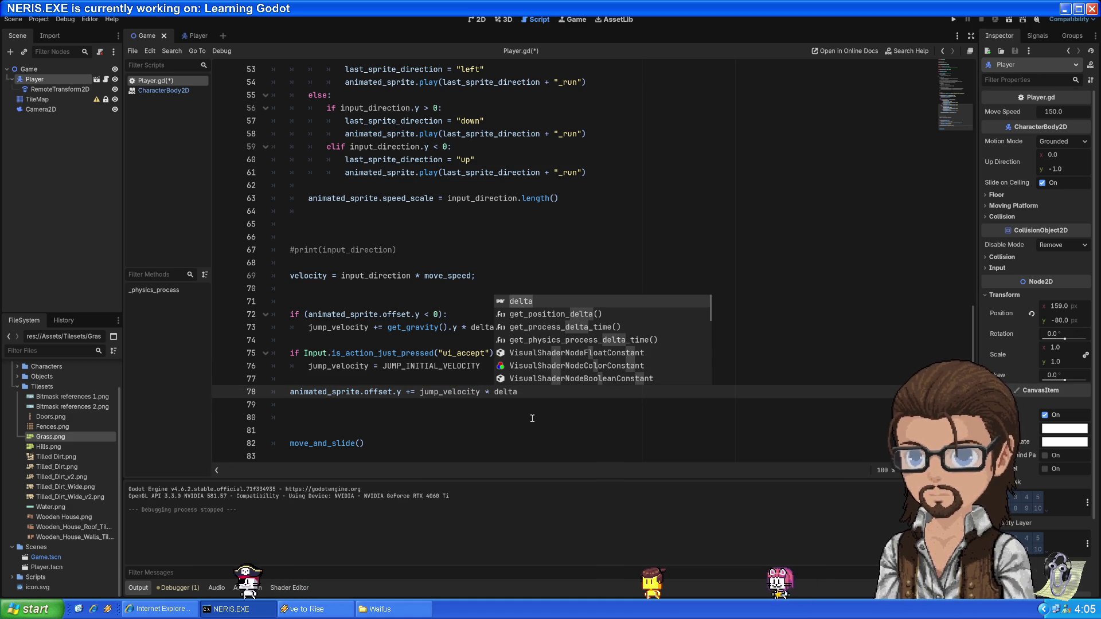
{"action": "left_click", "coordinate": [532, 418]}
Save Player.gd
{"action": "key", "text": "ctrl+s"}
{"action": "left_click", "coordinate": [407, 392]}
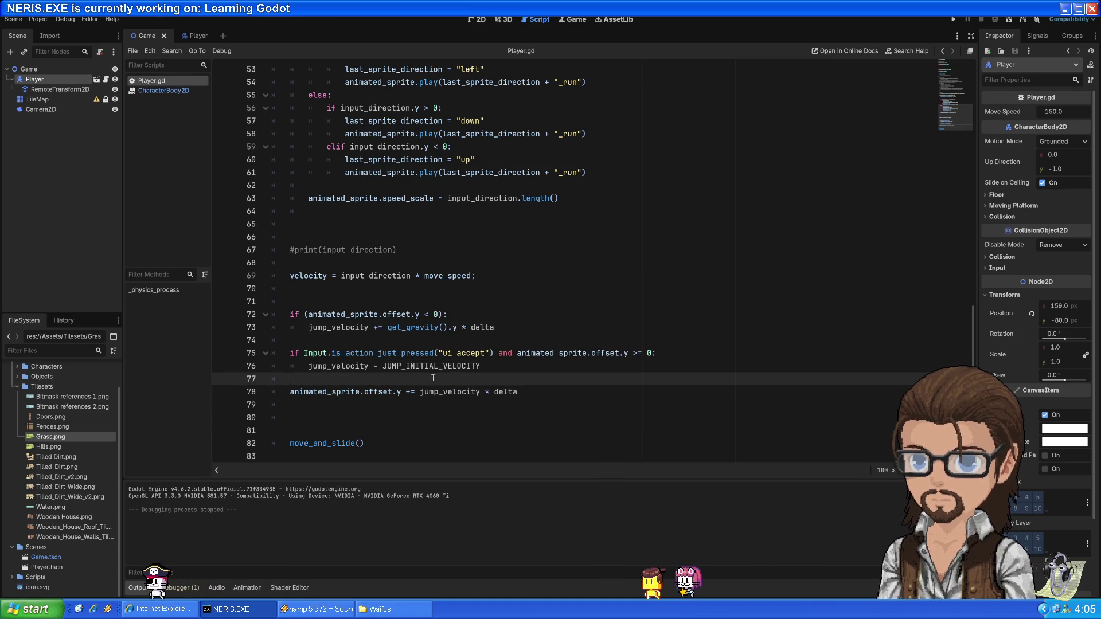
{"action": "left_click", "coordinate": [394, 409]}
{"action": "key", "text": "Up"}
{"action": "key", "text": "Up"}
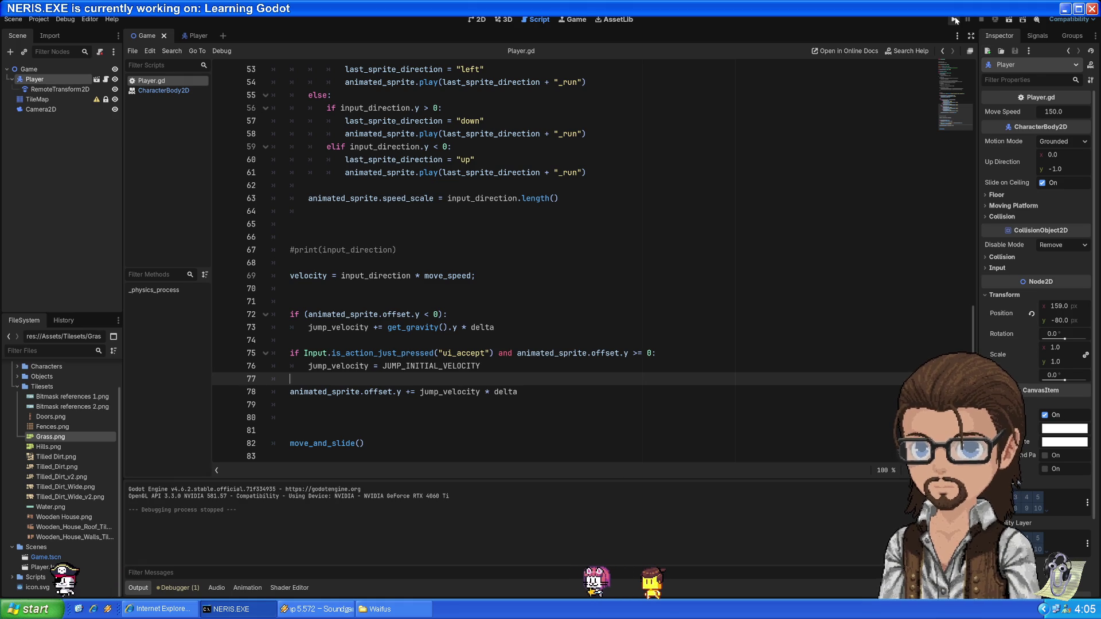
{"action": "left_click", "coordinate": [953, 19]}
{"action": "key", "text": "space"}
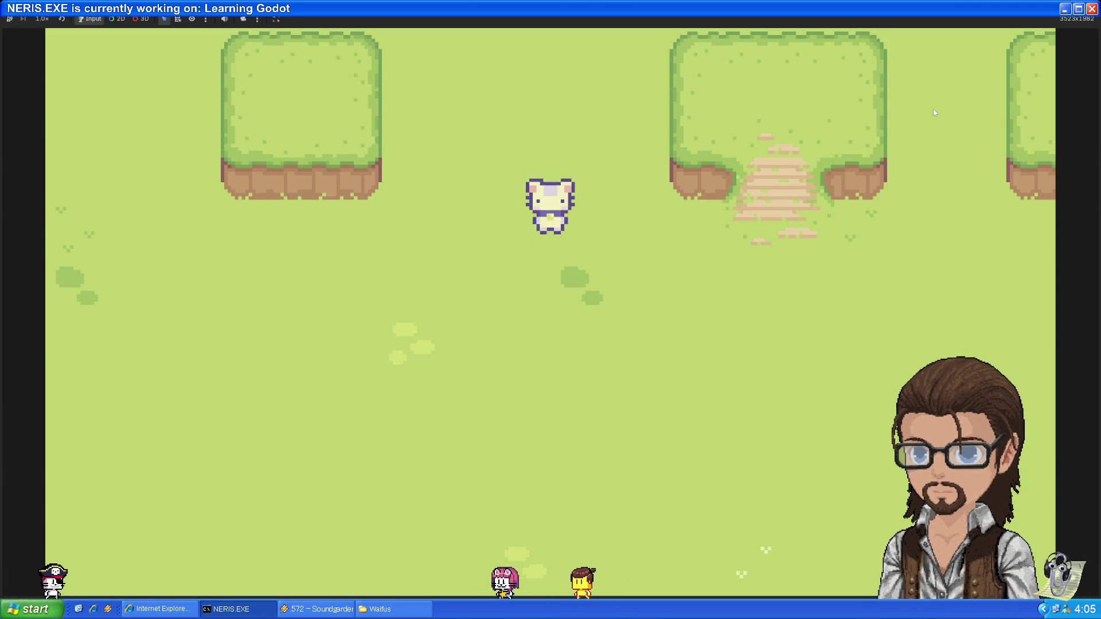
{"action": "key", "text": "space"}
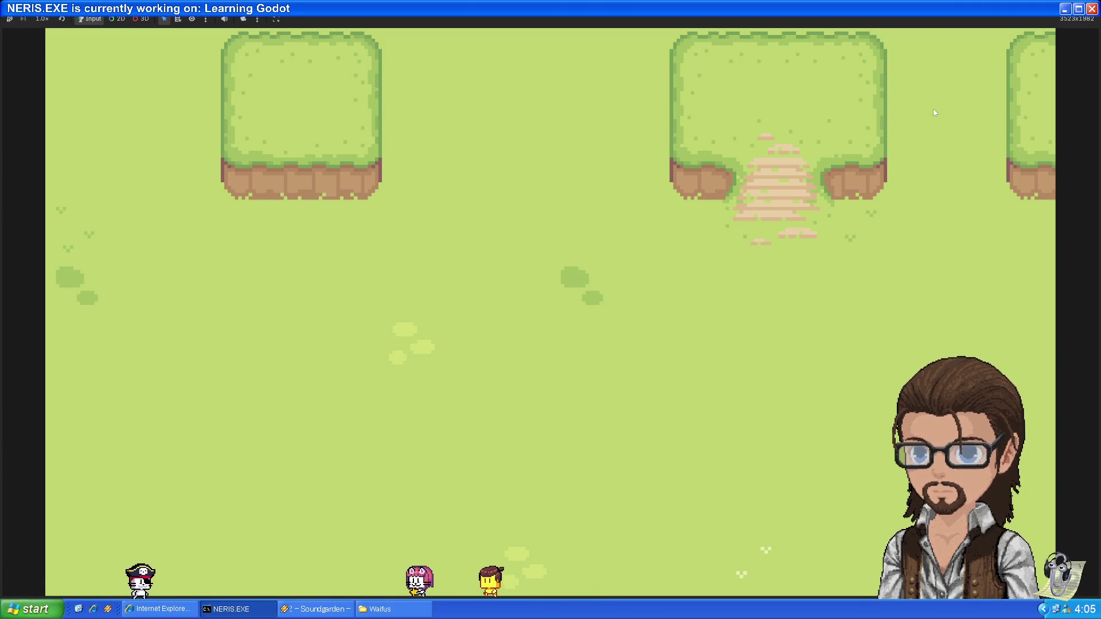
{"action": "key", "text": "space"}
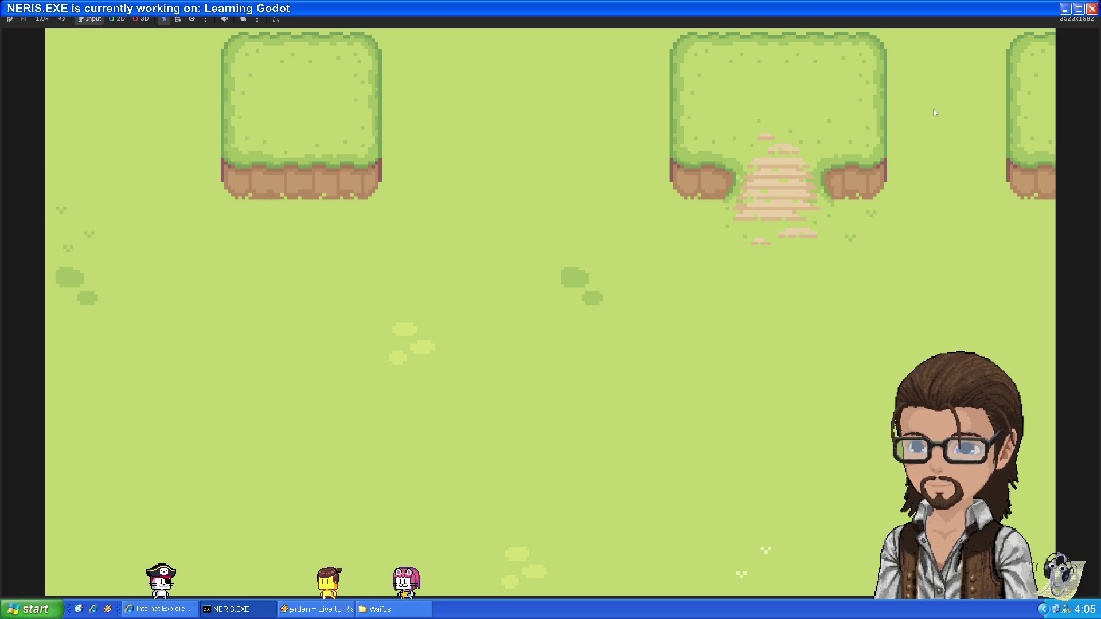
{"action": "key", "text": "F8"}
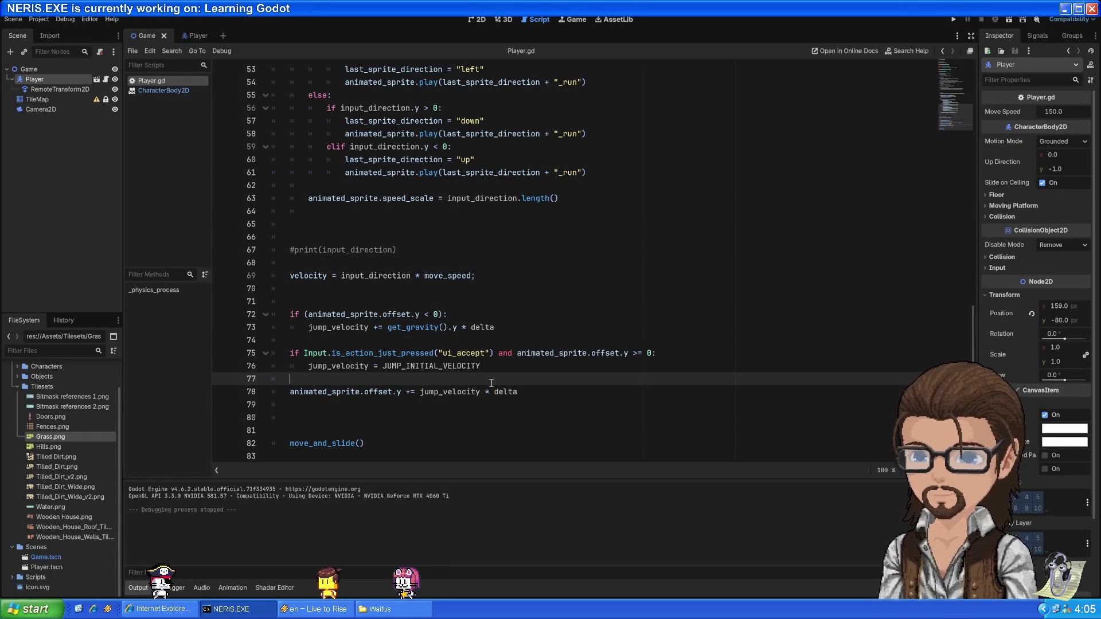
{"action": "double_click", "coordinate": [441, 393]}
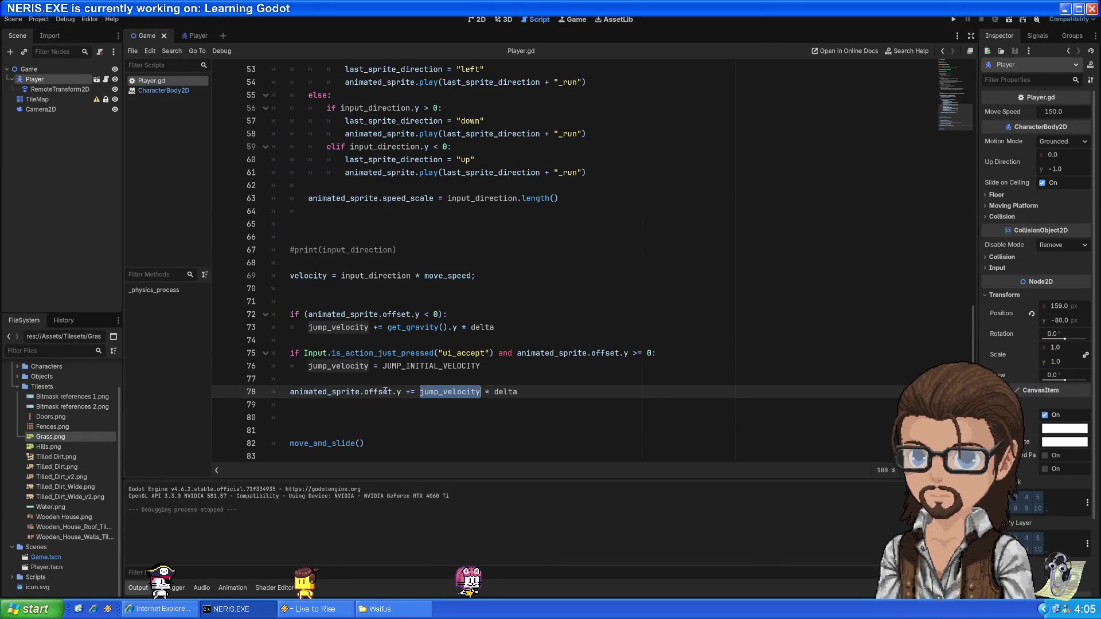
Insert a blank line above the offset update on line 78 for a new condition
{"action": "left_click_drag", "start_coordinate": [364, 391], "coordinate": [406, 393]}
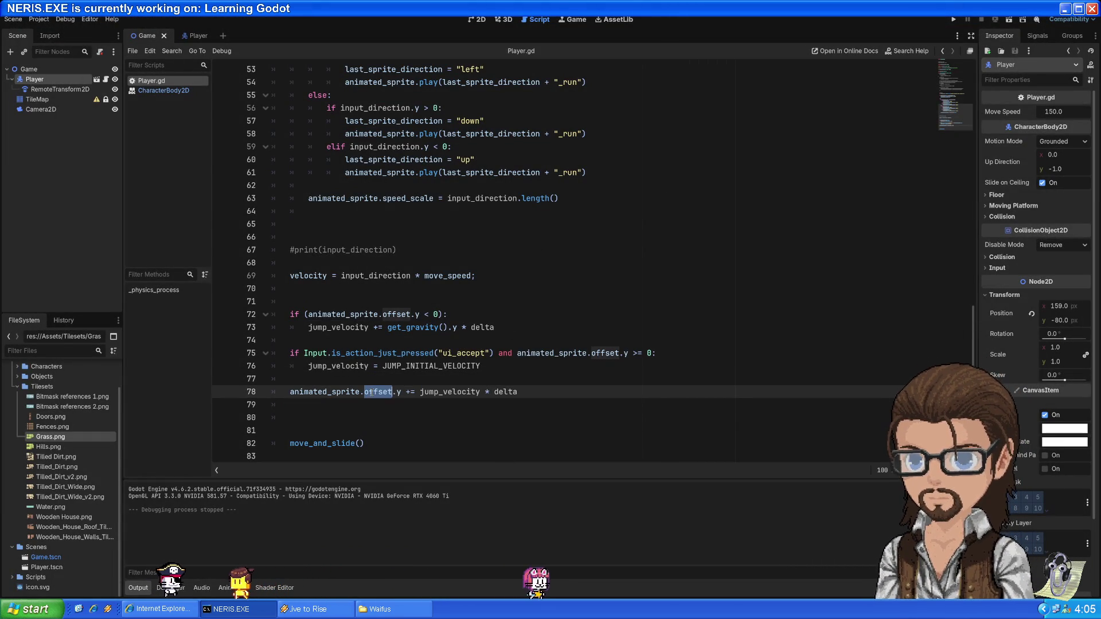
{"action": "left_click", "coordinate": [399, 393]}
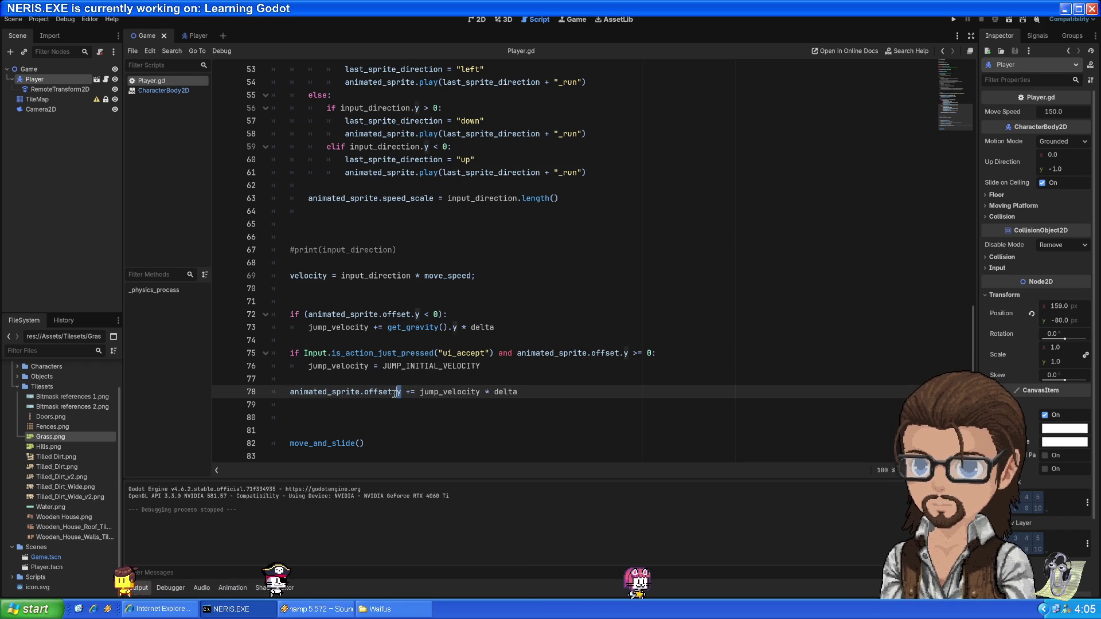
{"action": "left_click_drag", "start_coordinate": [400, 393], "coordinate": [290, 392]}
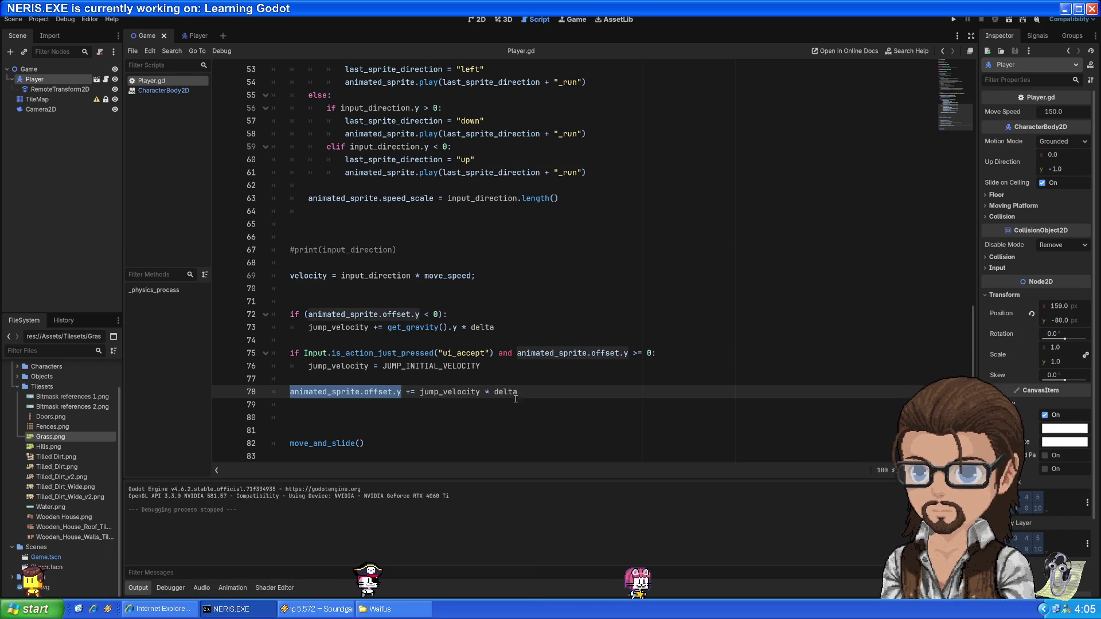
{"action": "left_click", "coordinate": [565, 391]}
{"action": "key", "text": "Return"}
{"action": "type", "text": "if"}
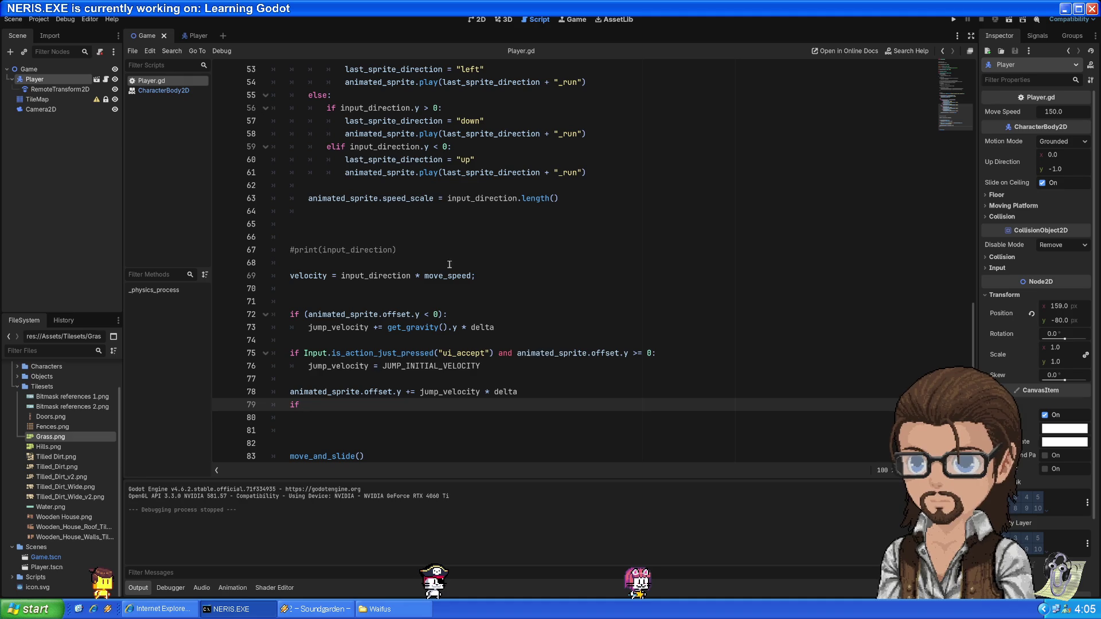
{"action": "left_click_drag", "start_coordinate": [333, 392], "coordinate": [392, 391]}
{"action": "left_click", "coordinate": [384, 405]}
{"action": "type", "text": "animated_sprite.offset.y"}
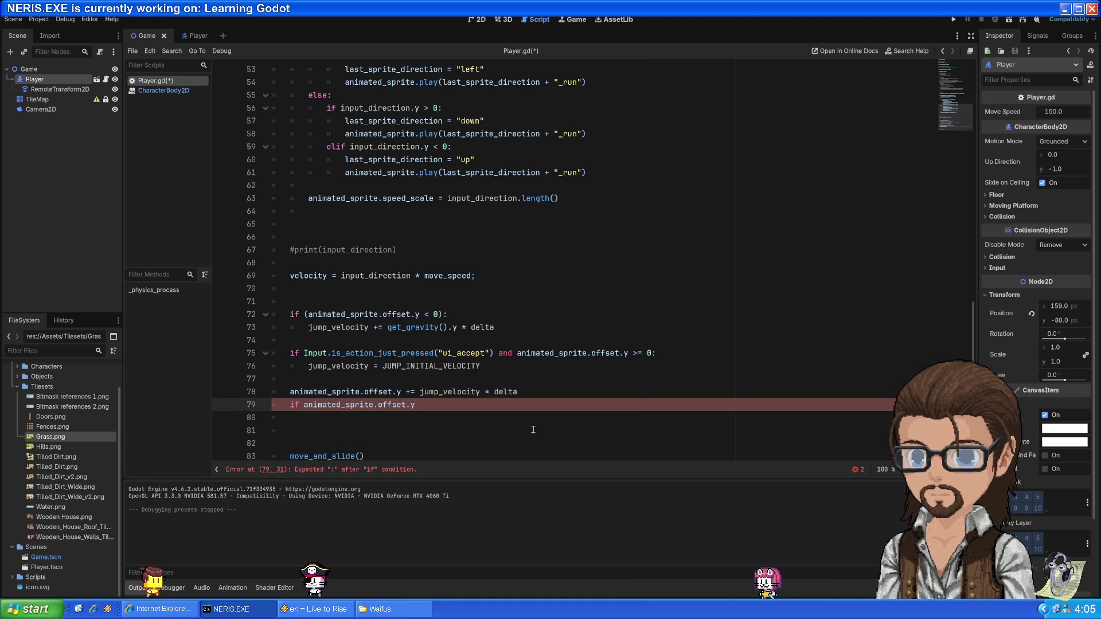
{"action": "key", "text": "BackSpace"}
{"action": "key", "text": "BackSpace"}
{"action": "key", "text": "BackSpace"}
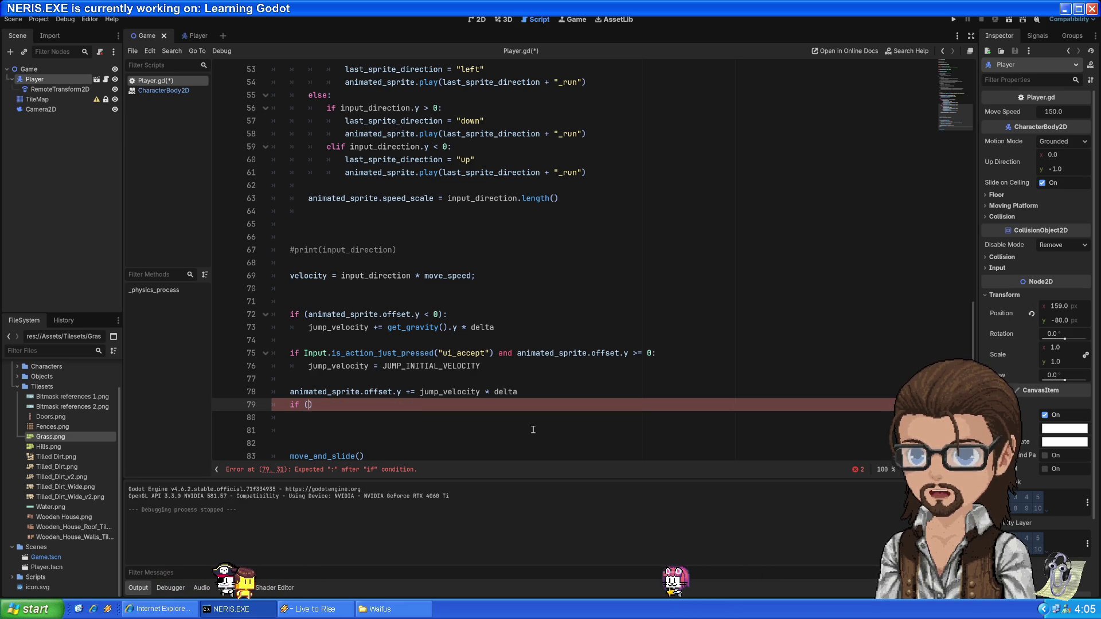
{"action": "key", "text": "BackSpace"}
{"action": "key", "text": "BackSpace"}
{"action": "key", "text": "BackSpace"}
{"action": "key", "text": "Up"}
{"action": "key", "text": "Up"}
{"action": "key", "text": "Return"}
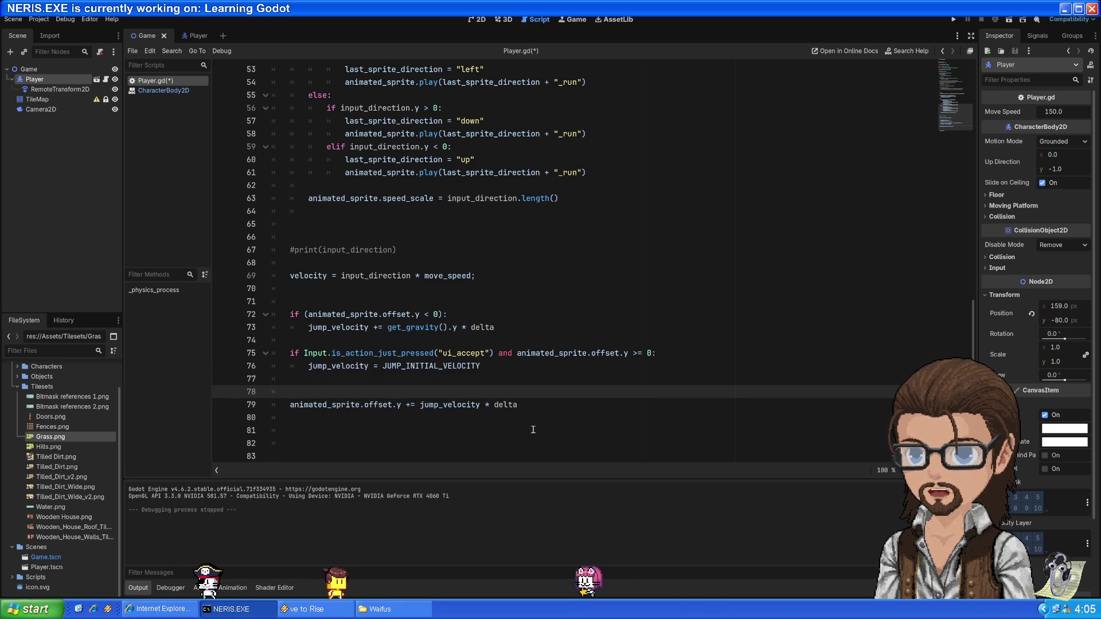
Add an 'if animated_sprite.offset.y > 0:' condition and indent the offset update under it
{"action": "left_click", "coordinate": [306, 314]}
{"action": "left_click_drag", "start_coordinate": [357, 317], "coordinate": [291, 310]}
{"action": "left_click", "coordinate": [311, 392]}
{"action": "type", "text": "if animated_sprite.offset.y < 0:"}
{"action": "double_click", "coordinate": [348, 392]}
{"action": "left_click", "coordinate": [436, 394]}
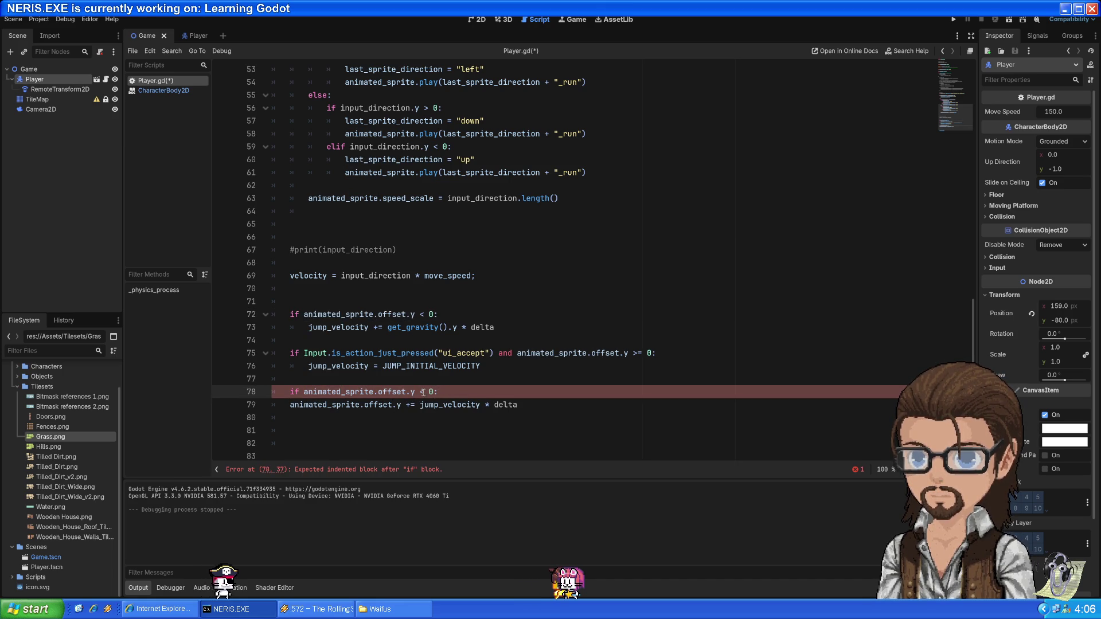
{"action": "key", "text": "BackSpace"}
{"action": "type", "text": ">"}
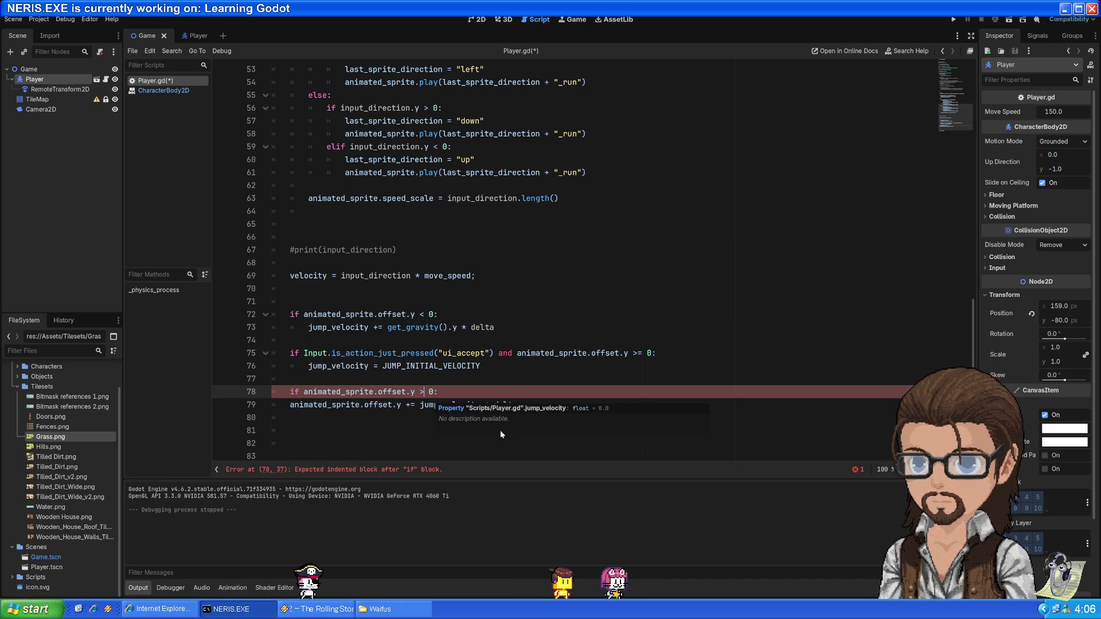
{"action": "left_click", "coordinate": [287, 405]}
{"action": "key", "text": "Tab"}
{"action": "left_click_drag", "start_coordinate": [308, 405], "coordinate": [560, 409]}
{"action": "left_click", "coordinate": [560, 408]}
Add an else branch setting animated_sprite.offset.y = 0, save, and run the game
{"action": "scroll", "coordinate": [516, 409], "scroll_direction": "down", "scroll_amount": 1}
{"action": "left_click", "coordinate": [411, 392]}
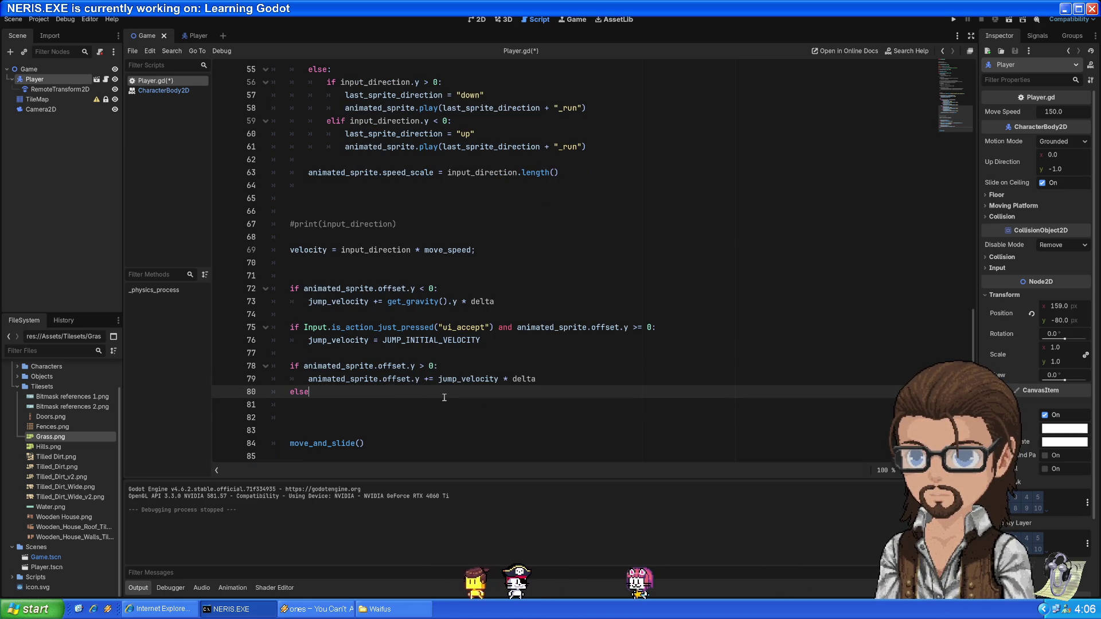
{"action": "type", "text": ":"}
{"action": "key", "text": "Return"}
{"action": "double_click", "coordinate": [356, 367]}
{"action": "left_click", "coordinate": [419, 366], "text": "shift"}
{"action": "key", "text": "ctrl+c"}
{"action": "left_click", "coordinate": [388, 405]}
{"action": "key", "text": "ctrl+v"}
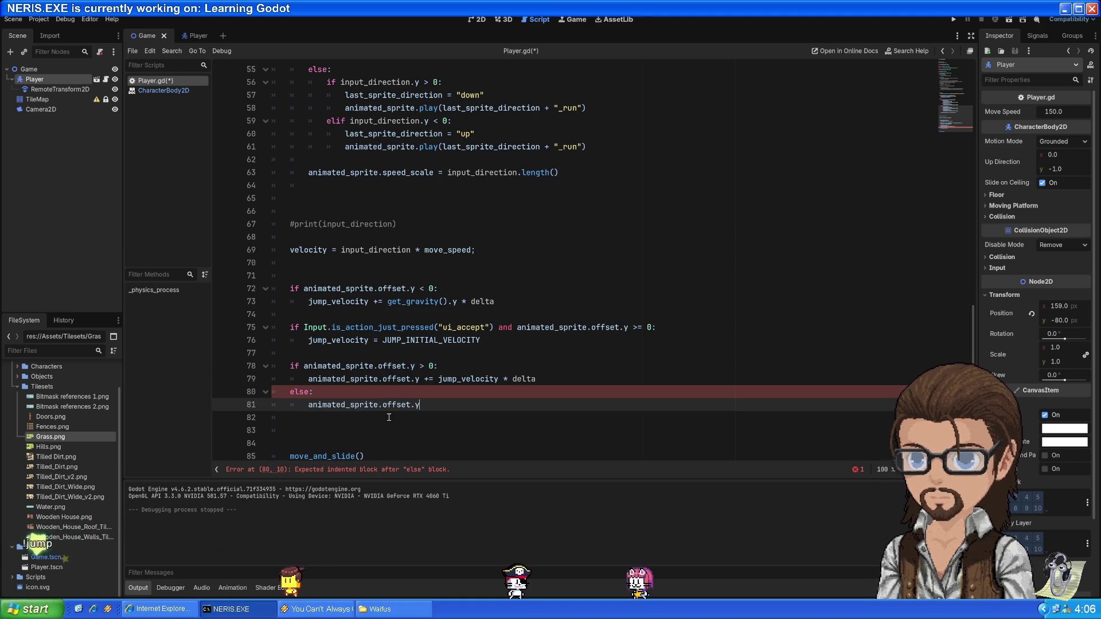
{"action": "type", "text": " = 0"}
{"action": "key", "text": "ctrl+s"}
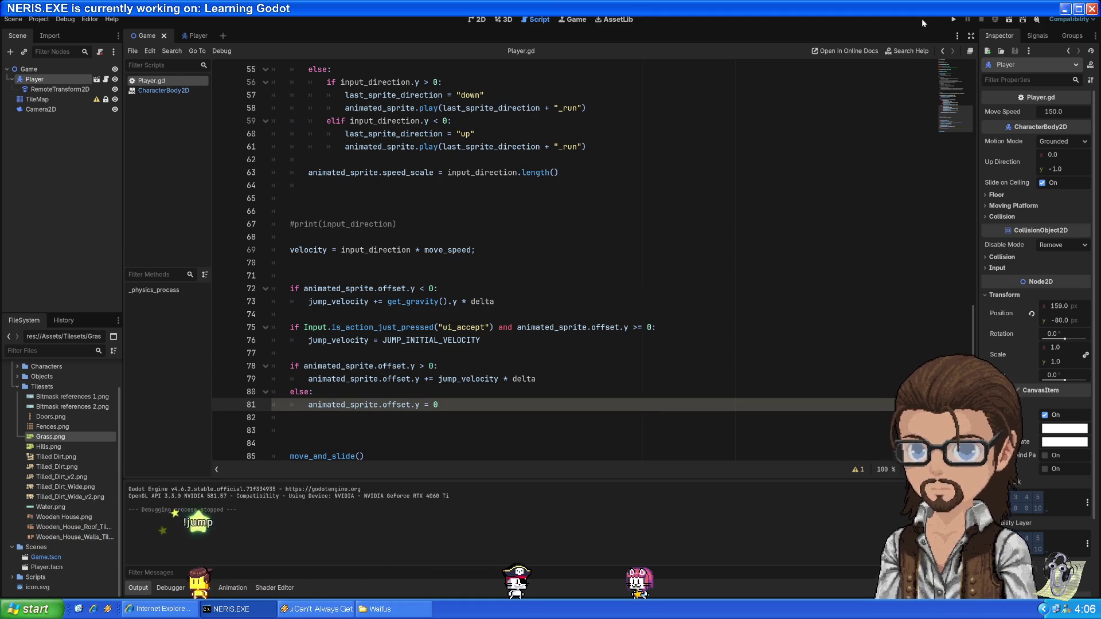
{"action": "left_click", "coordinate": [954, 19]}
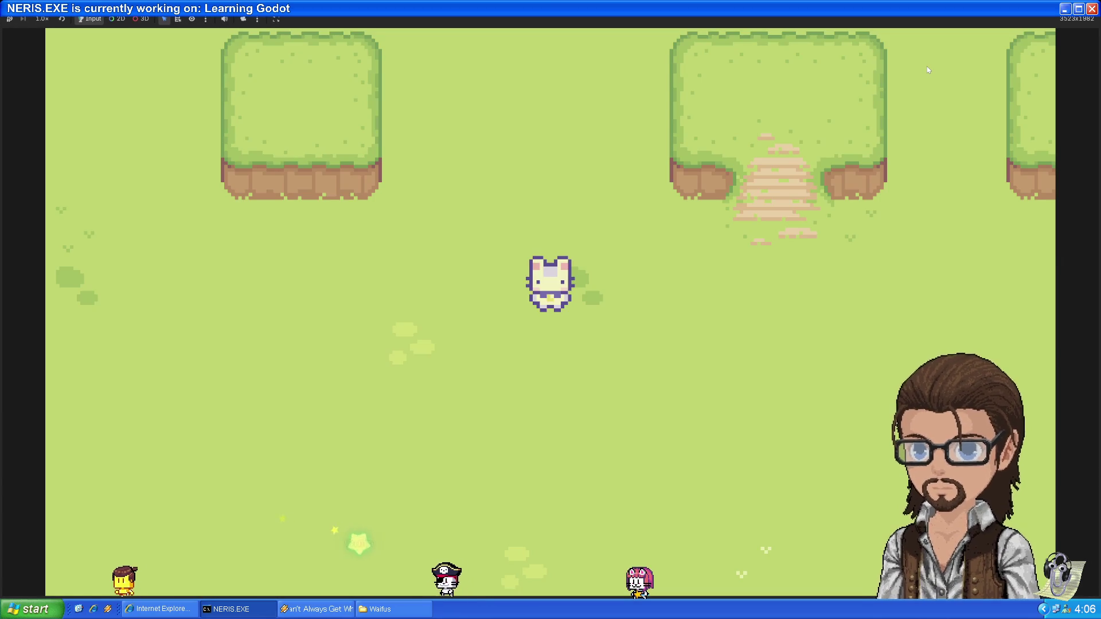
Test the jump, stop the game, and change line 78's condition to offset.y < 0
{"action": "key", "text": "Right"}
{"action": "key", "text": "Left"}
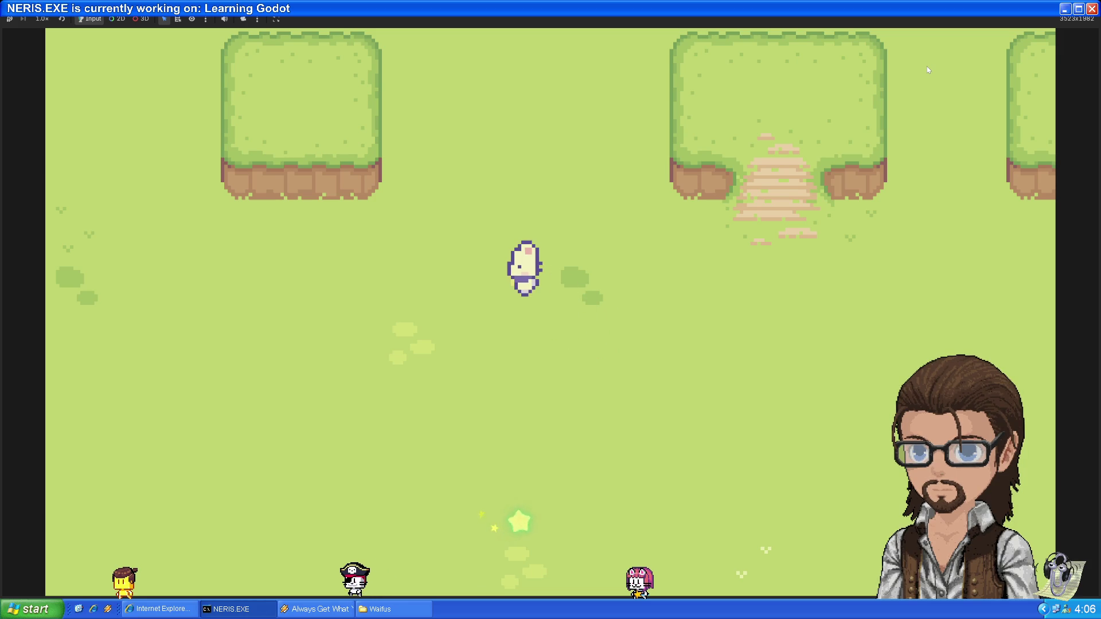
{"action": "key", "text": "F8"}
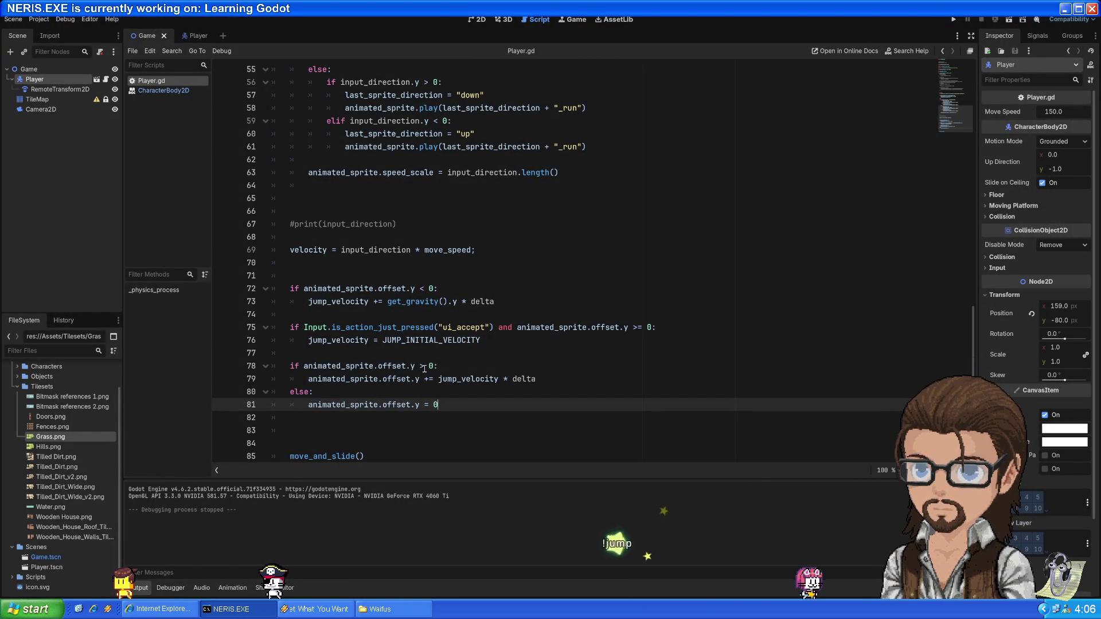
{"action": "double_click", "coordinate": [423, 367]}
{"action": "type", "text": "<"}
Rerun the game with F5, walk the player around the grass map, and stop it
{"action": "key", "text": "F5"}
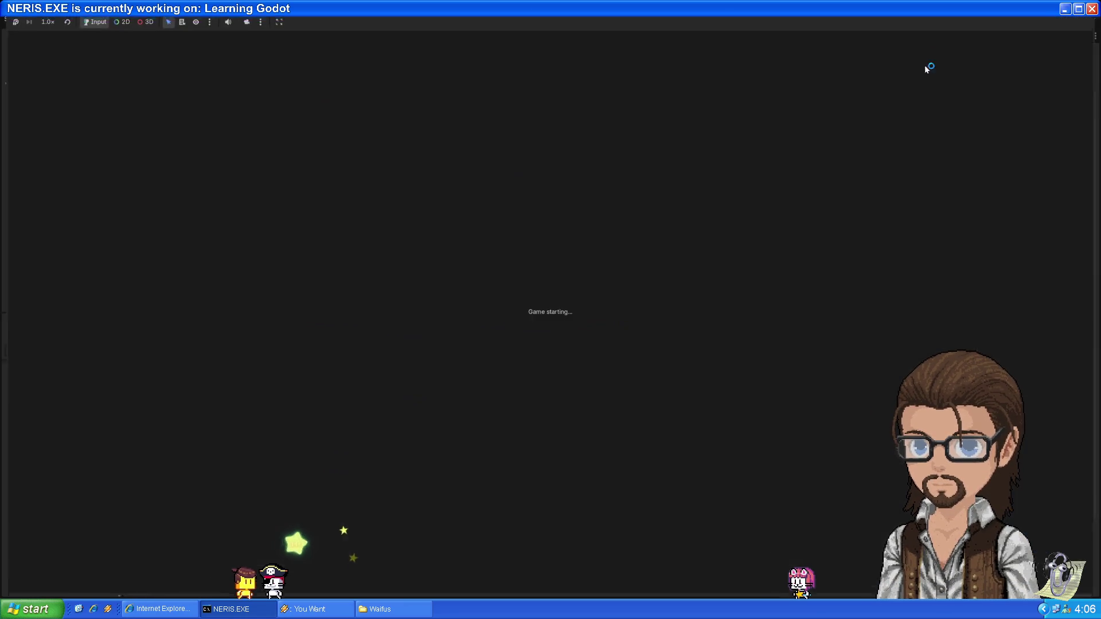
{"action": "key", "text": "Down"}
{"action": "key", "text": "Up"}
{"action": "key", "text": "Left"}
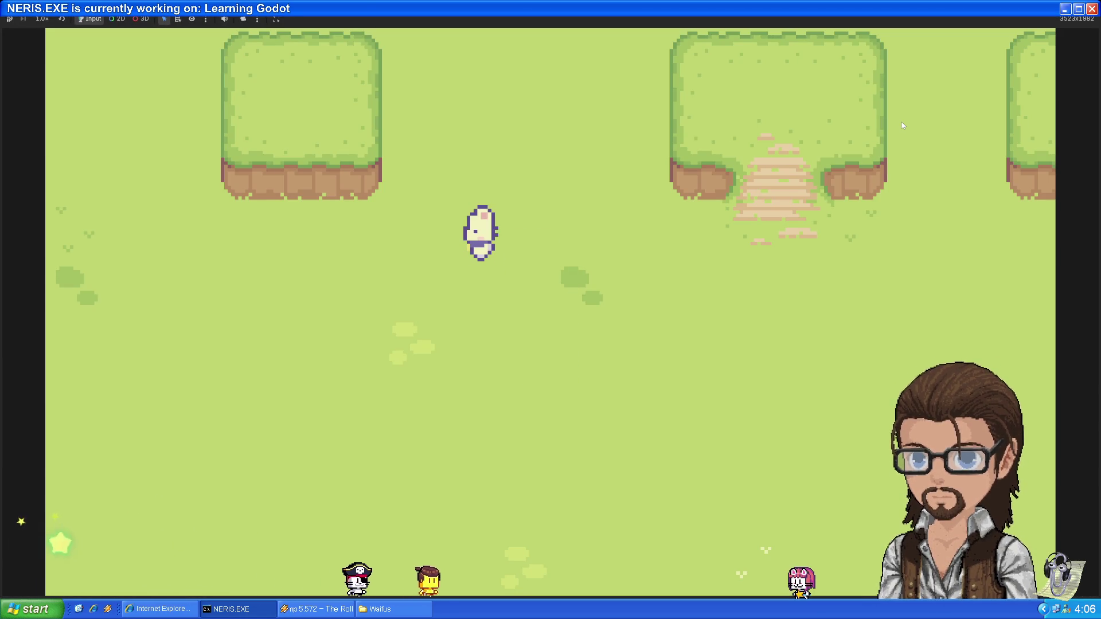
{"action": "key", "text": "F8"}
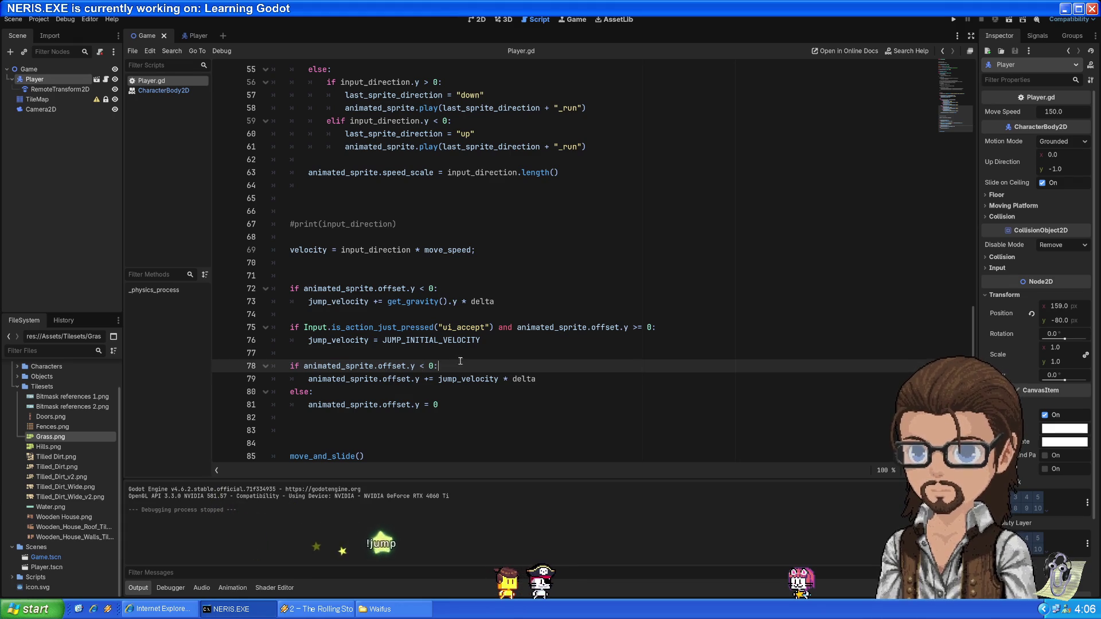
Move the offset update above the if condition and unindent it so it runs every frame
{"action": "left_click_drag", "start_coordinate": [452, 366], "coordinate": [459, 356]}
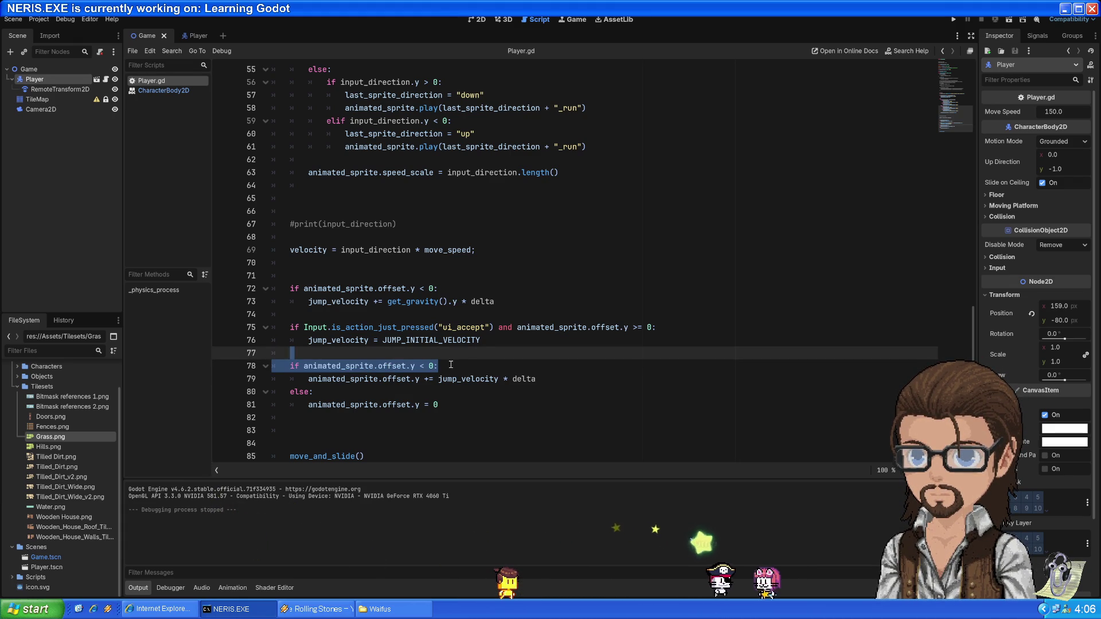
{"action": "left_click", "coordinate": [557, 377]}
{"action": "key", "text": "alt+Up"}
{"action": "key", "text": "Return"}
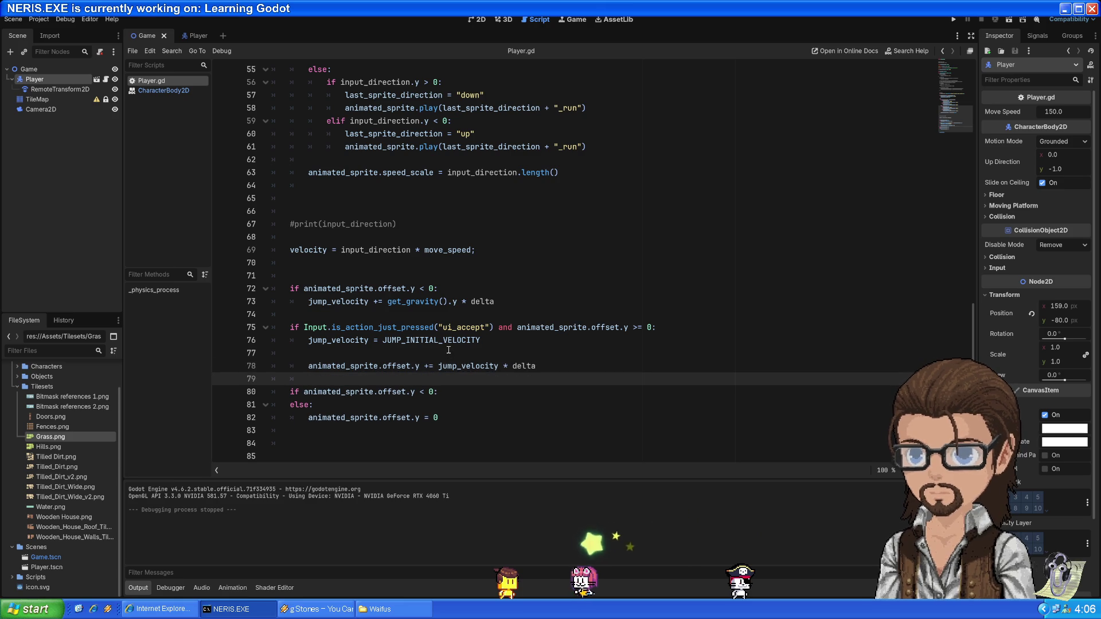
{"action": "left_click", "coordinate": [403, 367]}
{"action": "key", "text": "shift+Tab"}
{"action": "left_click", "coordinate": [341, 380]}
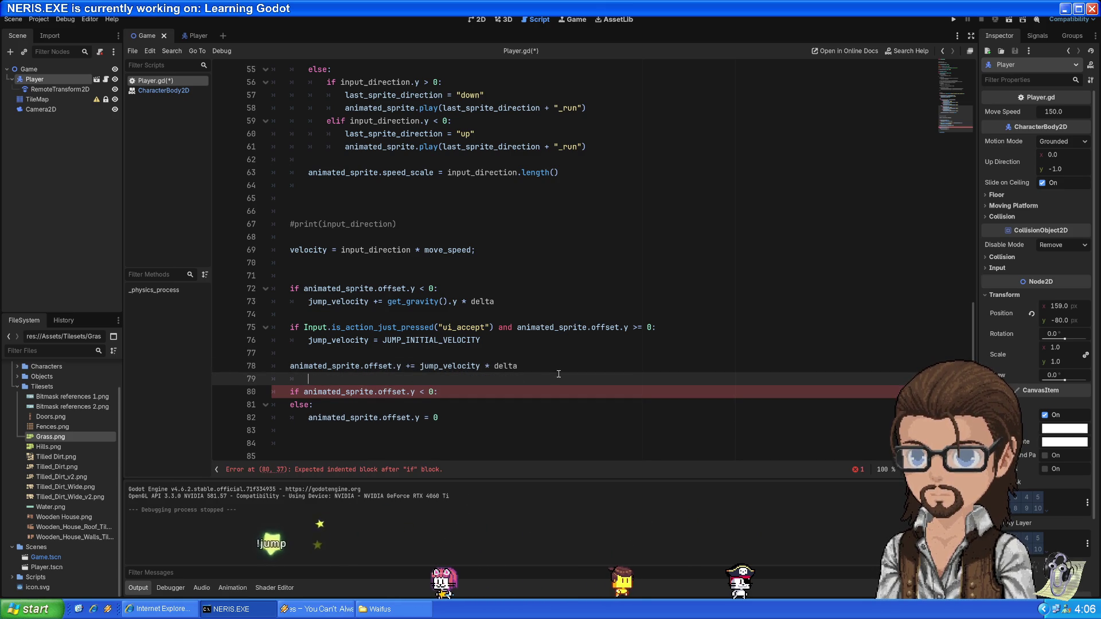
{"action": "key", "text": "BackSpace"}
{"action": "key", "text": "BackSpace"}
Delete the else branch, make the if body reset offset.y to 0, and save
{"action": "left_click_drag", "start_coordinate": [475, 404], "coordinate": [452, 380]}
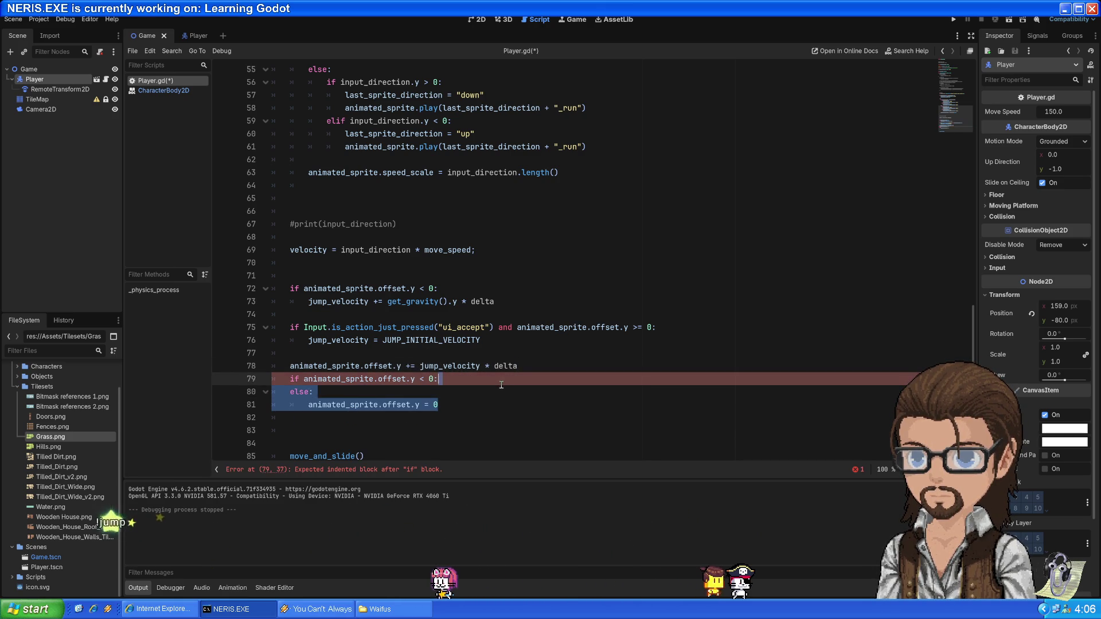
{"action": "key", "text": "BackSpace"}
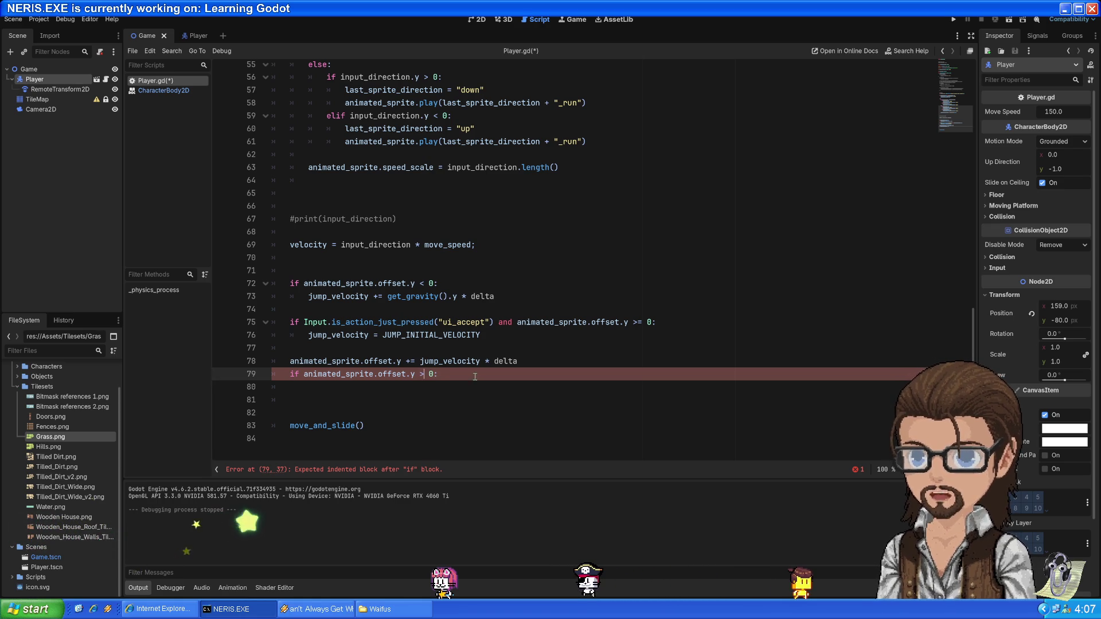
{"action": "type", "text": ">"}
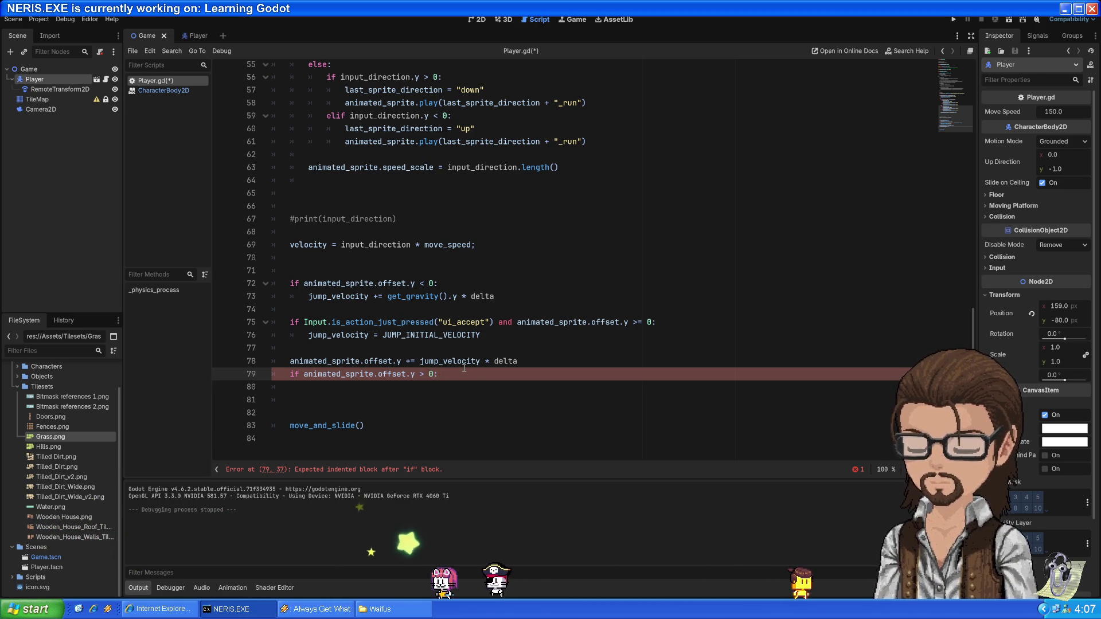
{"action": "key", "text": "Return"}
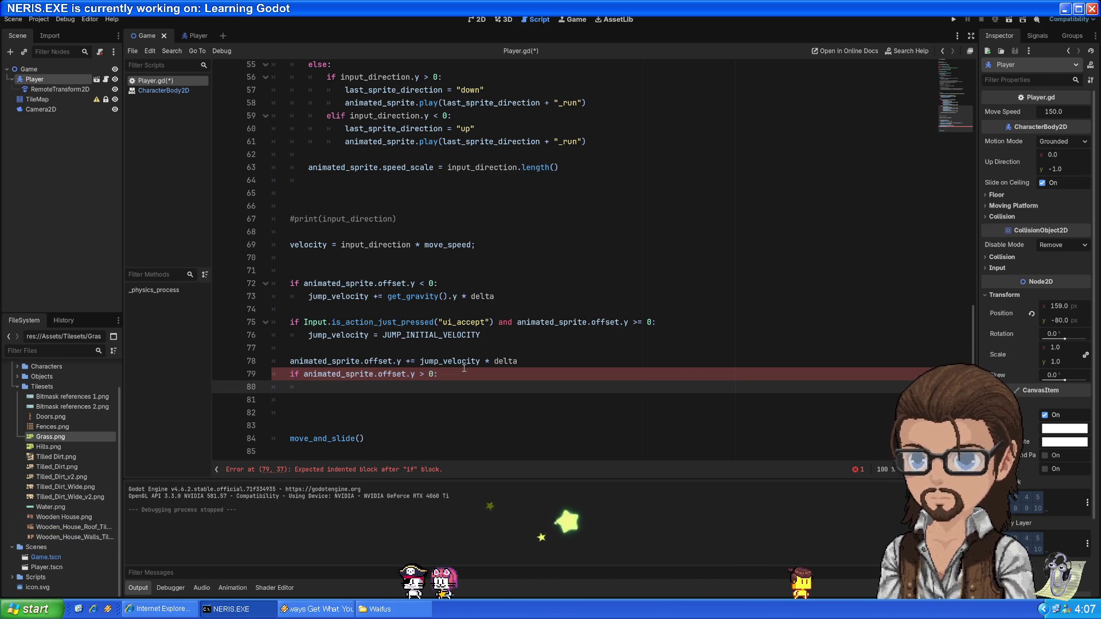
{"action": "left_click_drag", "start_coordinate": [290, 361], "coordinate": [391, 362]}
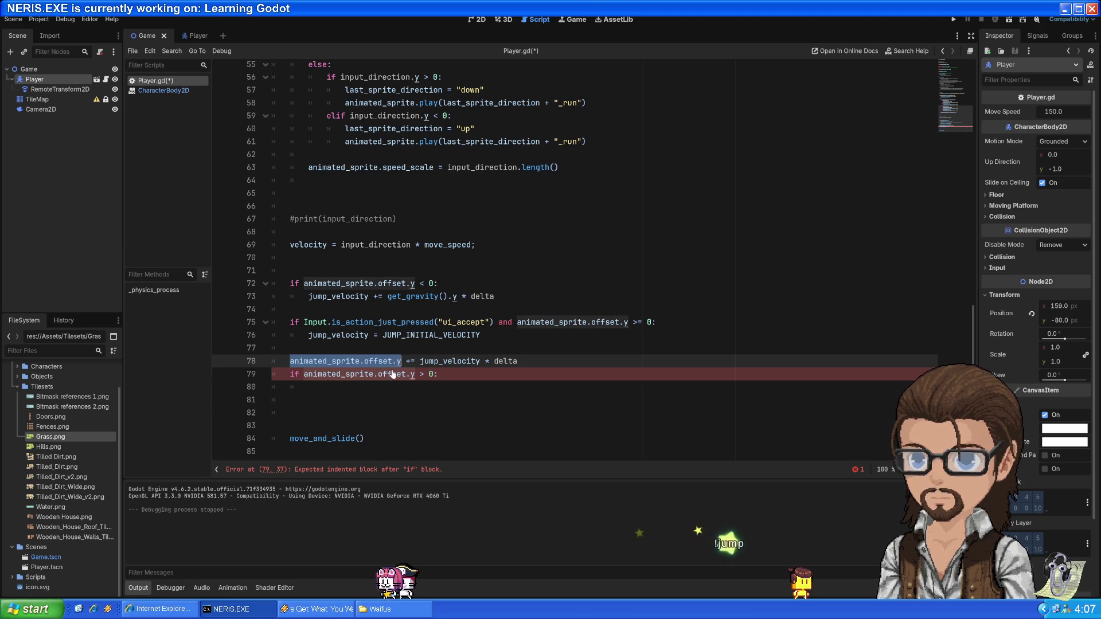
{"action": "left_click", "coordinate": [373, 385]}
{"action": "type", "text": "animated_sprite.offset.y = 0"}
{"action": "key", "text": "ctrl+s"}
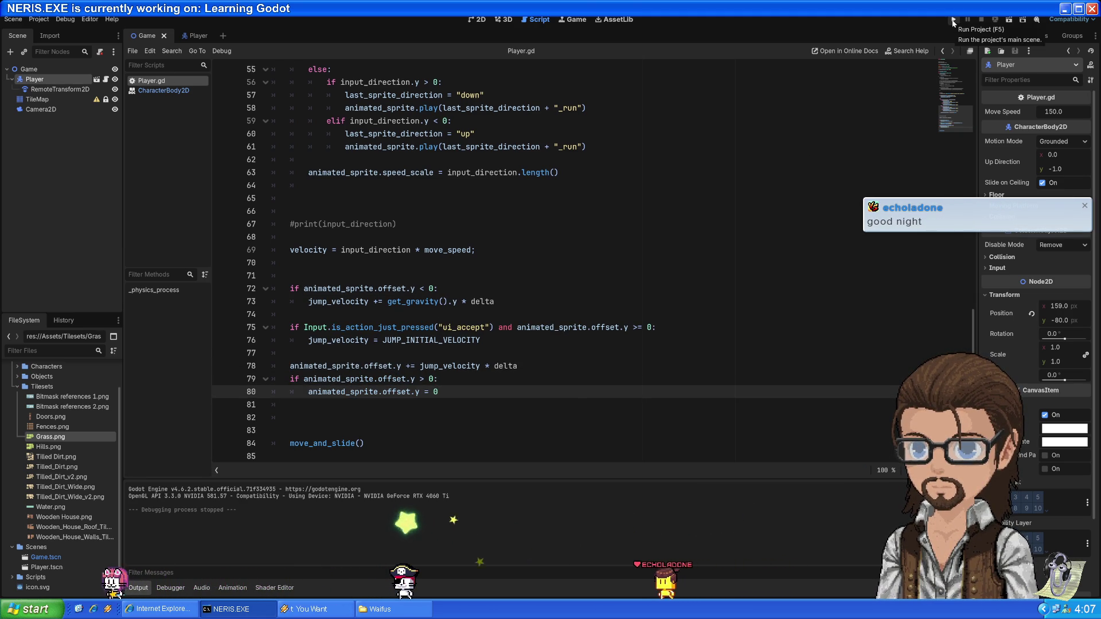
{"action": "left_click", "coordinate": [953, 22]}
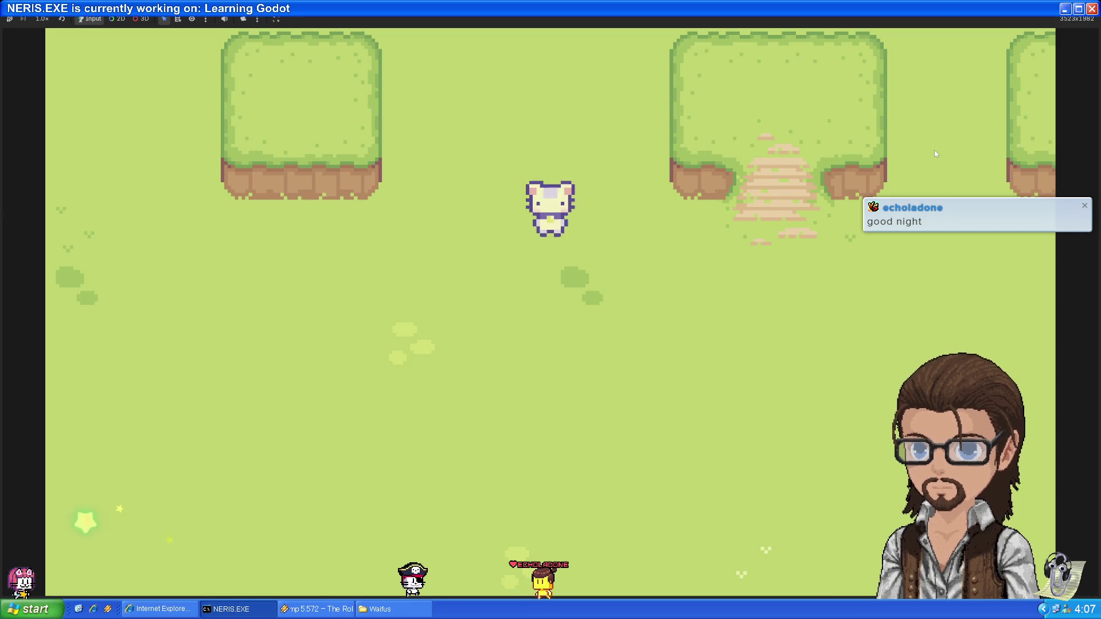
{"action": "key", "text": "Down"}
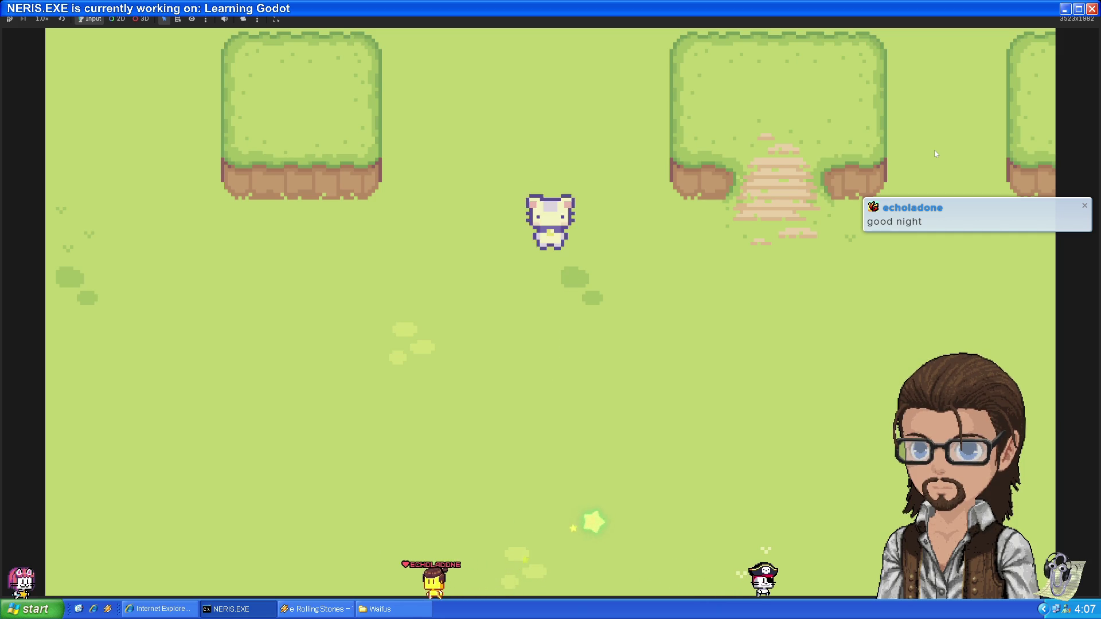
{"action": "key", "text": "Left"}
{"action": "key", "text": "Right"}
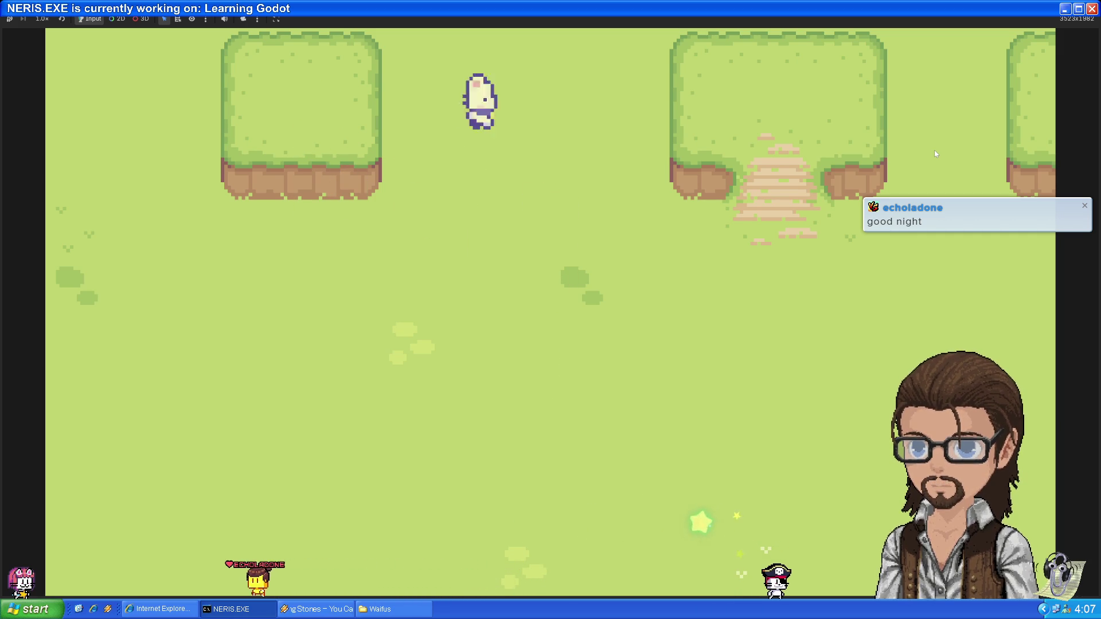
{"action": "key", "text": "Right"}
{"action": "key", "text": "Down"}
{"action": "key", "text": "Up"}
{"action": "key", "text": "Left"}
{"action": "key", "text": "Down"}
{"action": "key", "text": "Right"}
{"action": "key", "text": "Up"}
{"action": "key", "text": "Down"}
{"action": "key", "text": "Up"}
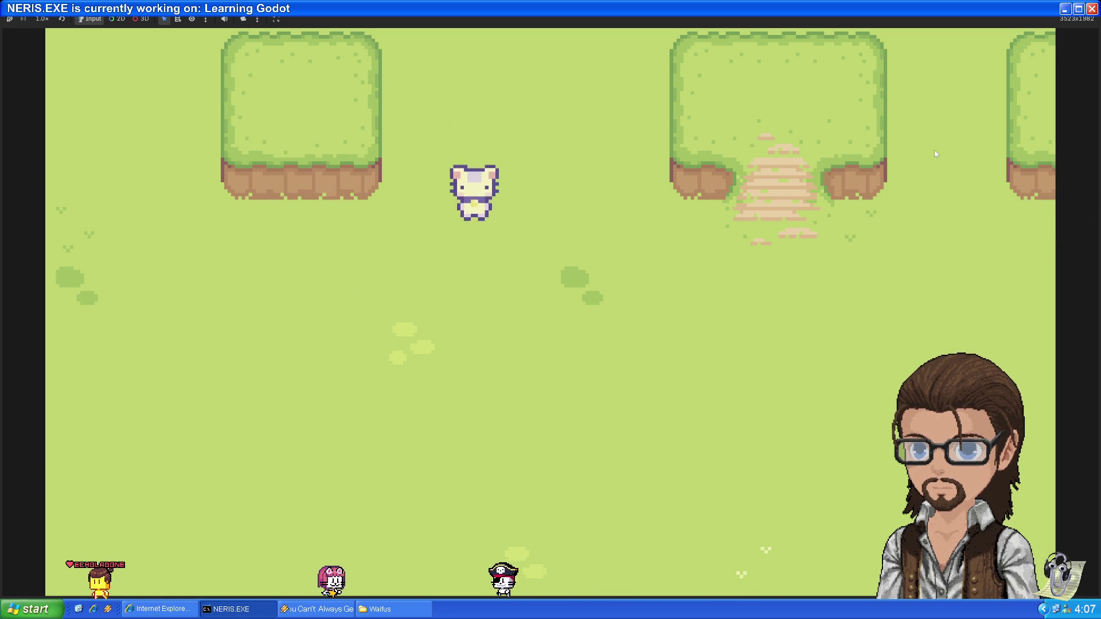
{"action": "key", "text": "Down"}
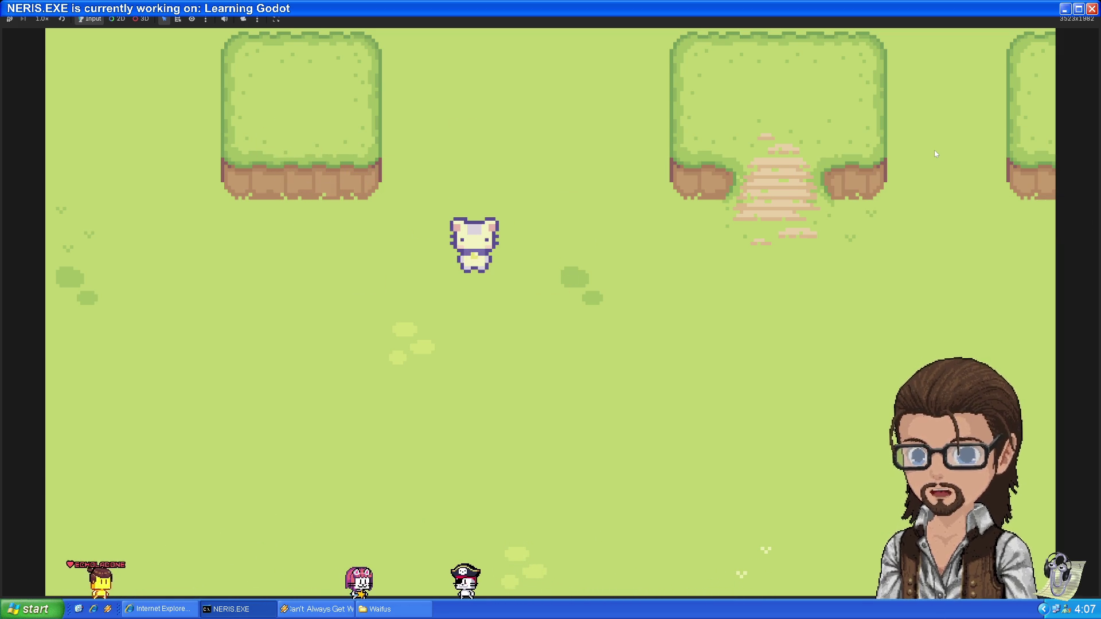
{"action": "key", "text": "F8"}
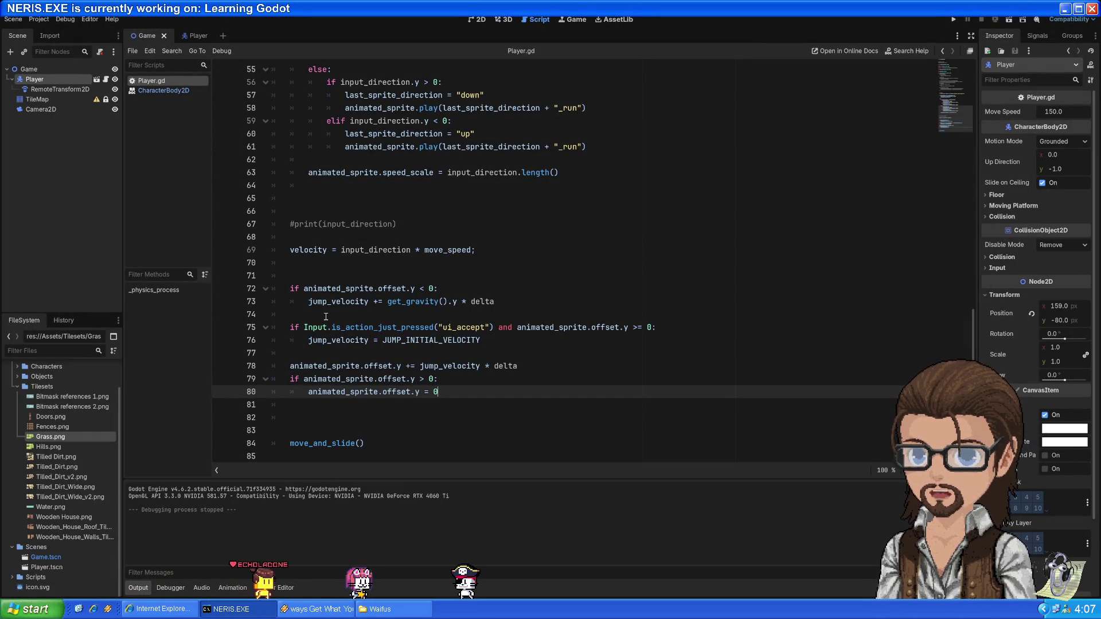
Go to the JUMP_INITIAL_VELOCITY definition (200) on line 7 and run the game again
{"action": "left_click", "coordinate": [377, 394]}
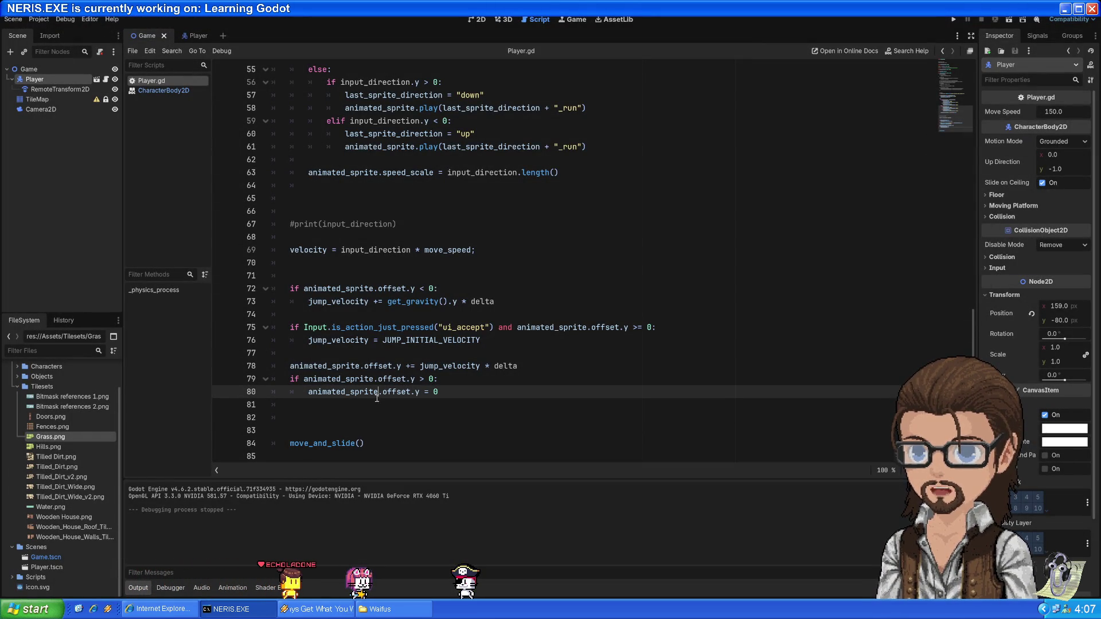
{"action": "double_click", "coordinate": [326, 394]}
{"action": "left_click_drag", "start_coordinate": [326, 394], "coordinate": [488, 396]}
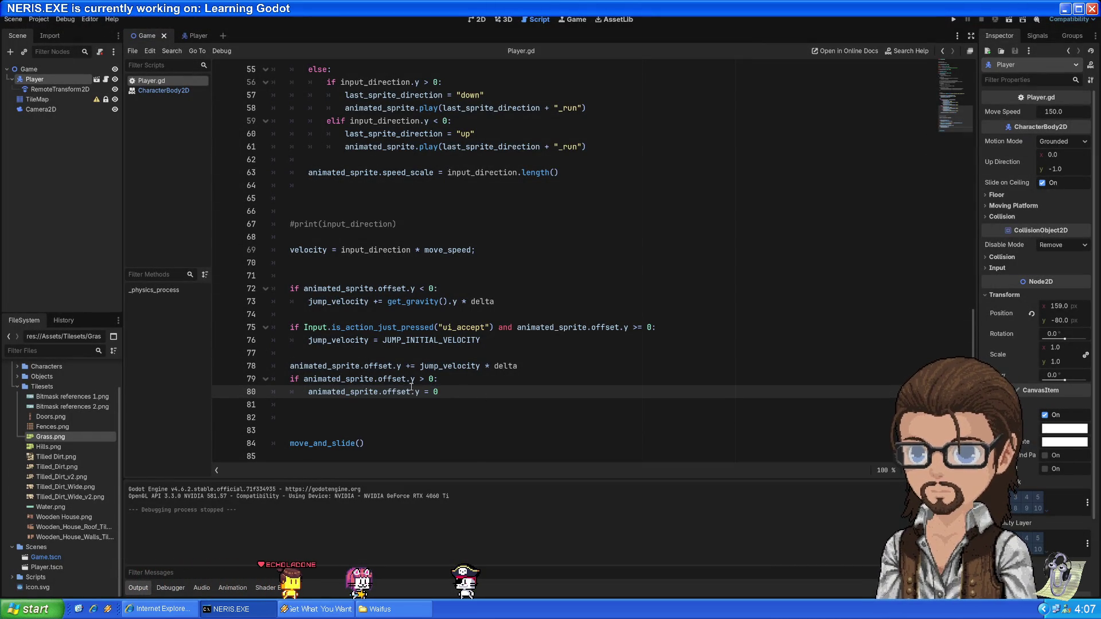
{"action": "scroll", "coordinate": [420, 353], "scroll_direction": "up", "scroll_amount": 2}
{"action": "left_click", "coordinate": [427, 379], "text": "ctrl"}
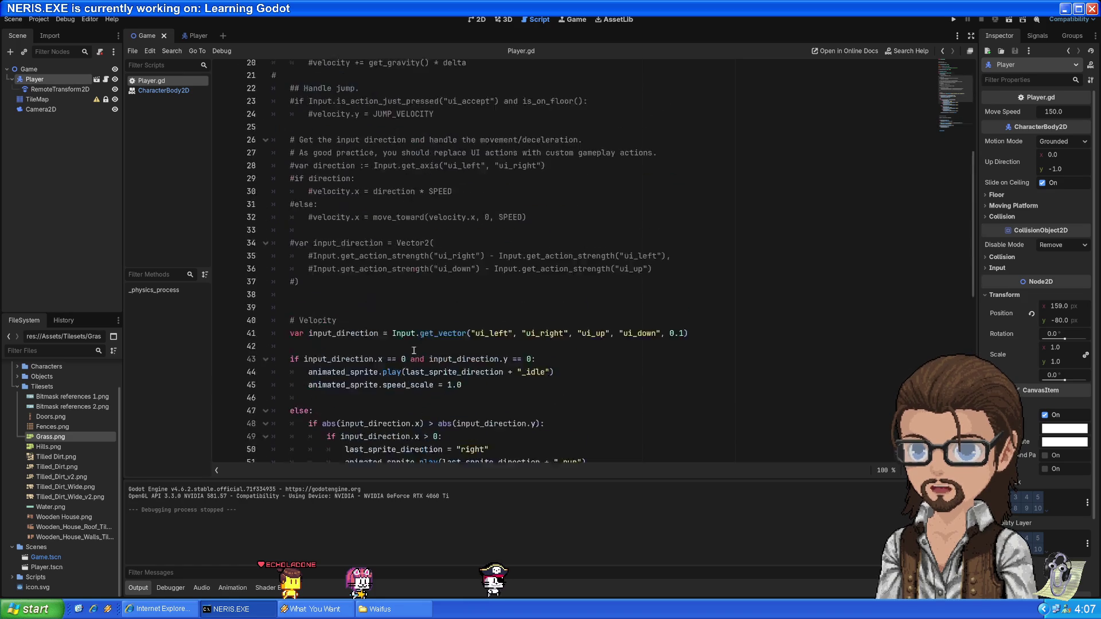
{"action": "left_click", "coordinate": [417, 146]}
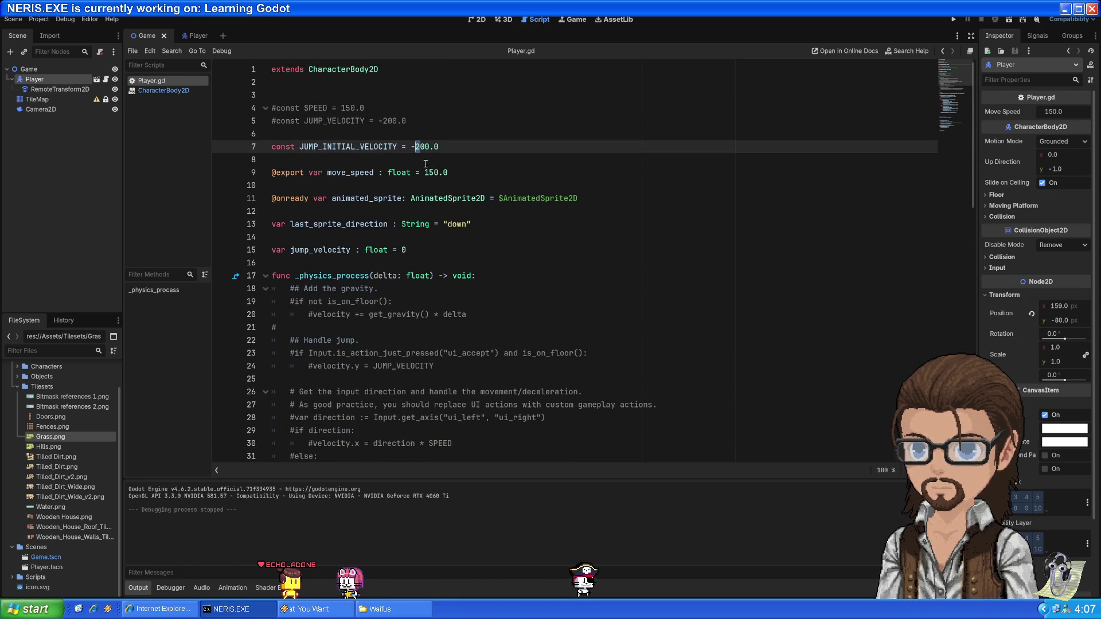
{"action": "left_click", "coordinate": [954, 22]}
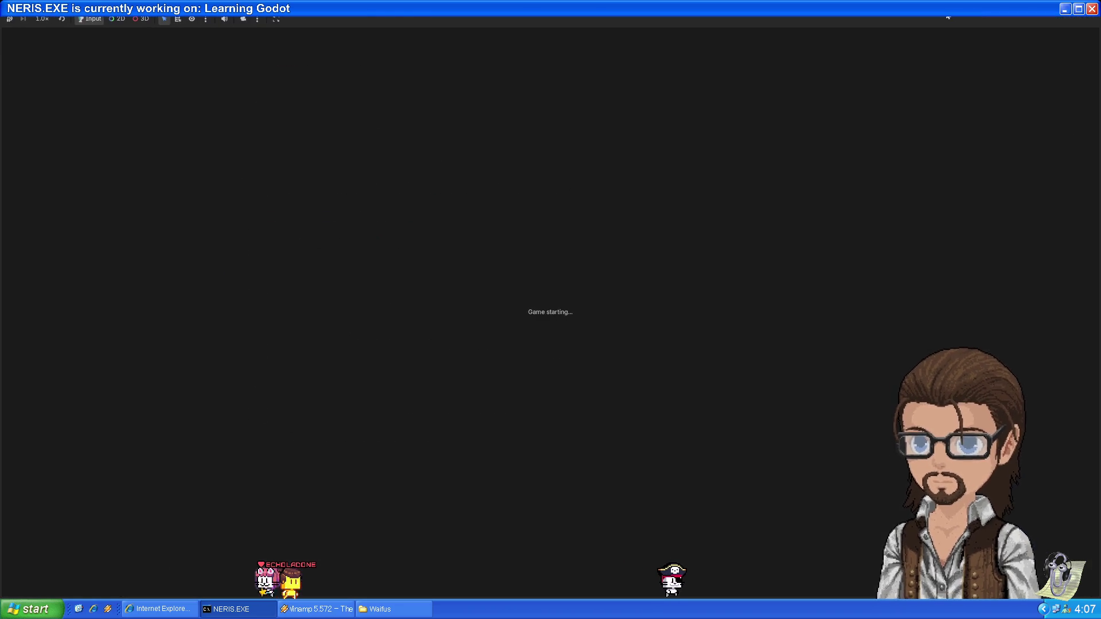
Test the jump by walking the cat up-left to the cliff and back right, then stop the game
{"action": "key", "text": "Up"}
{"action": "key", "text": "Left"}
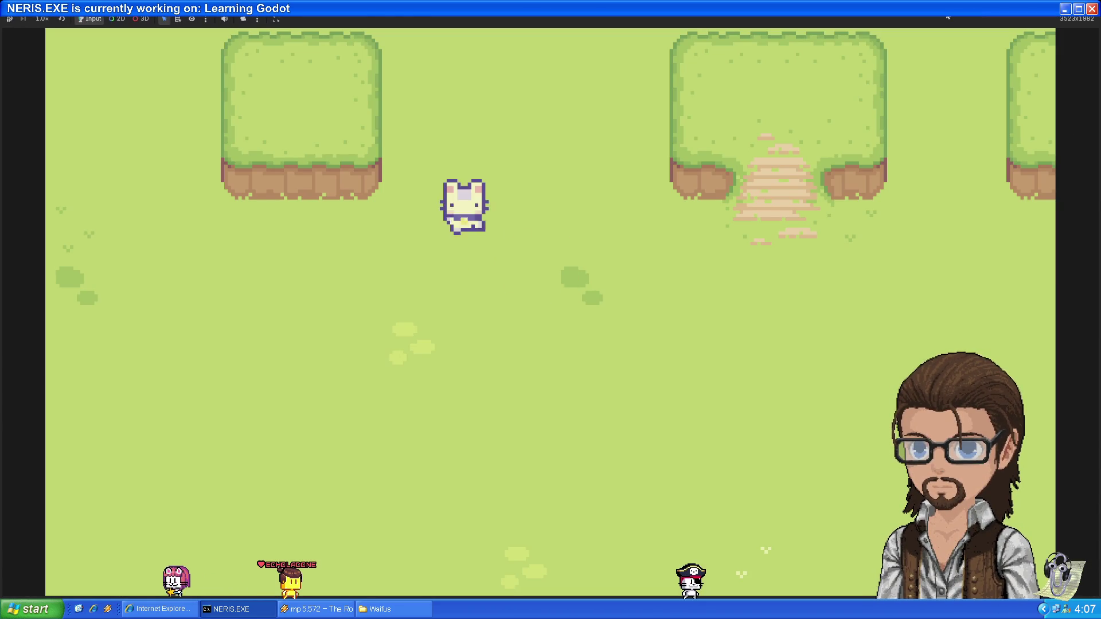
{"action": "key", "text": "Left"}
{"action": "key", "text": "Up"}
{"action": "key", "text": "Right"}
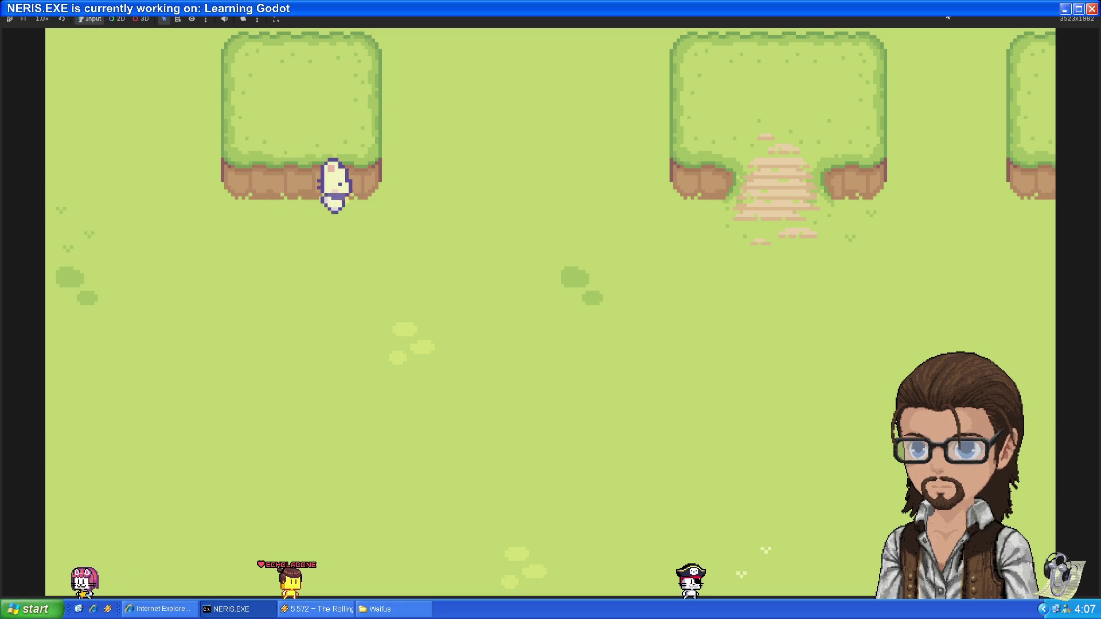
{"action": "key", "text": "Right"}
{"action": "key", "text": "Down"}
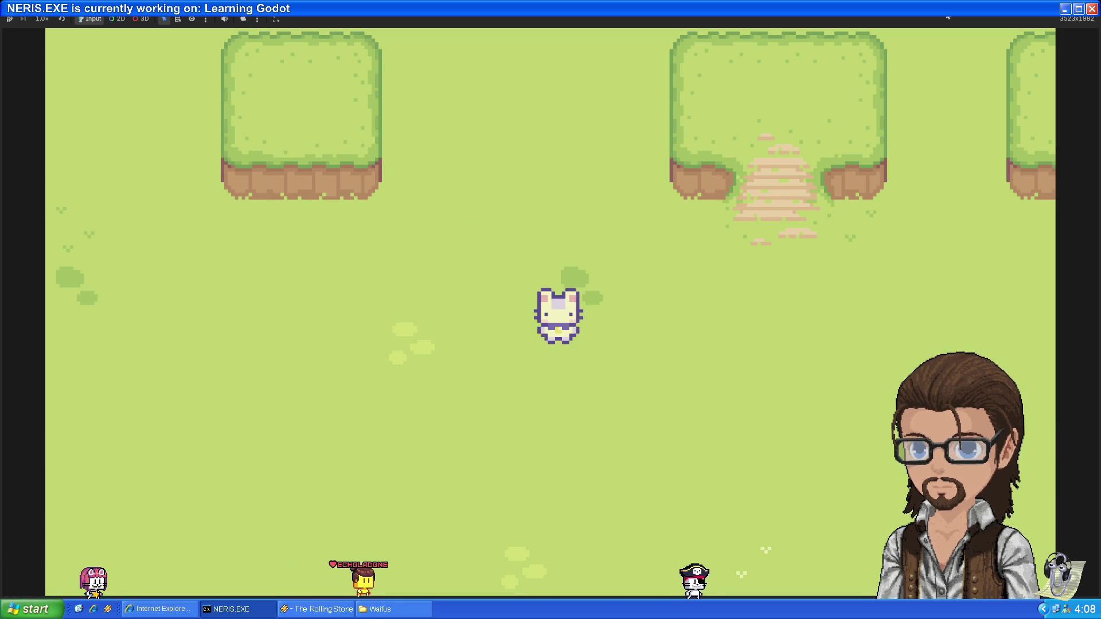
{"action": "key", "text": "F8"}
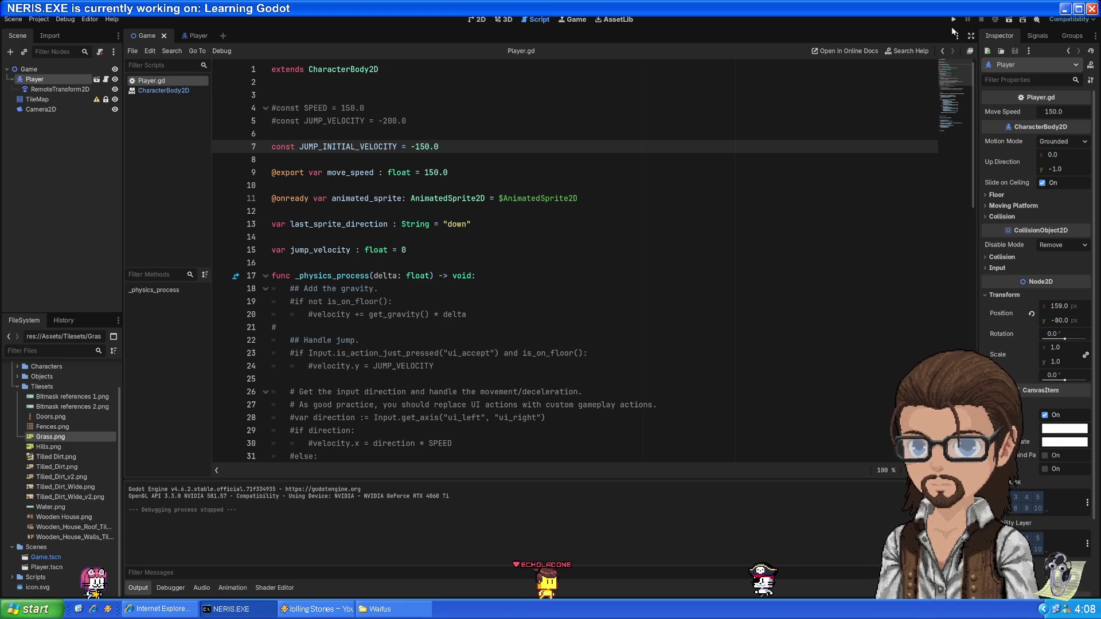
Retest with the -150.0 jump value by walking the cat along the hedge, then relaunch the game
{"action": "key", "text": "F5"}
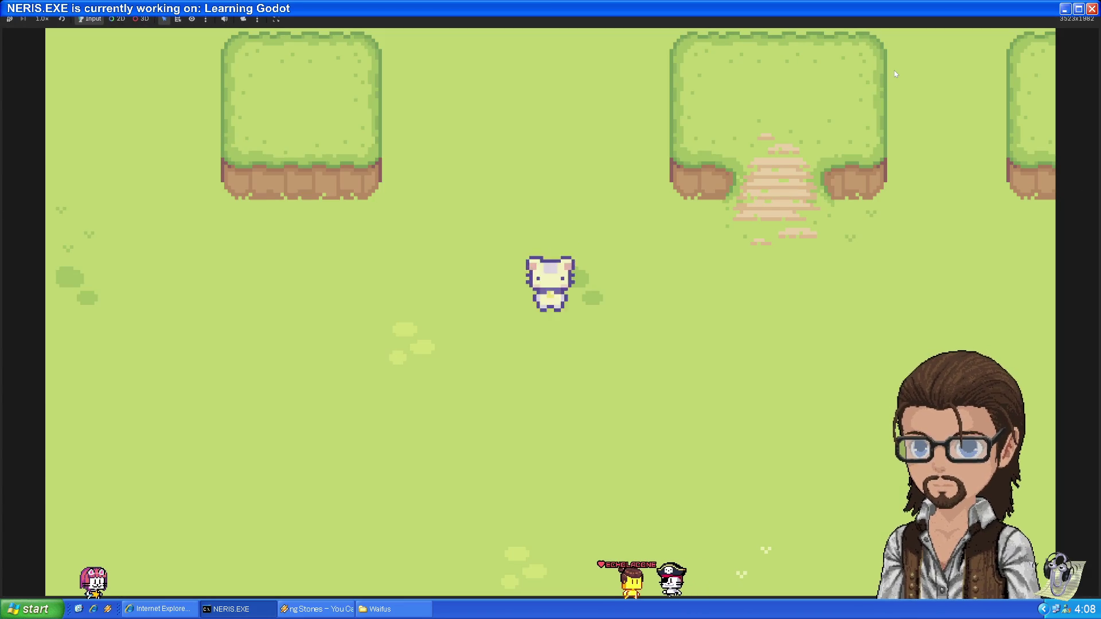
{"action": "key", "text": "Up"}
{"action": "key", "text": "Left"}
{"action": "key", "text": "Right"}
{"action": "key", "text": "Left"}
{"action": "key", "text": "Down"}
{"action": "key", "text": "Down"}
{"action": "key", "text": "F8"}
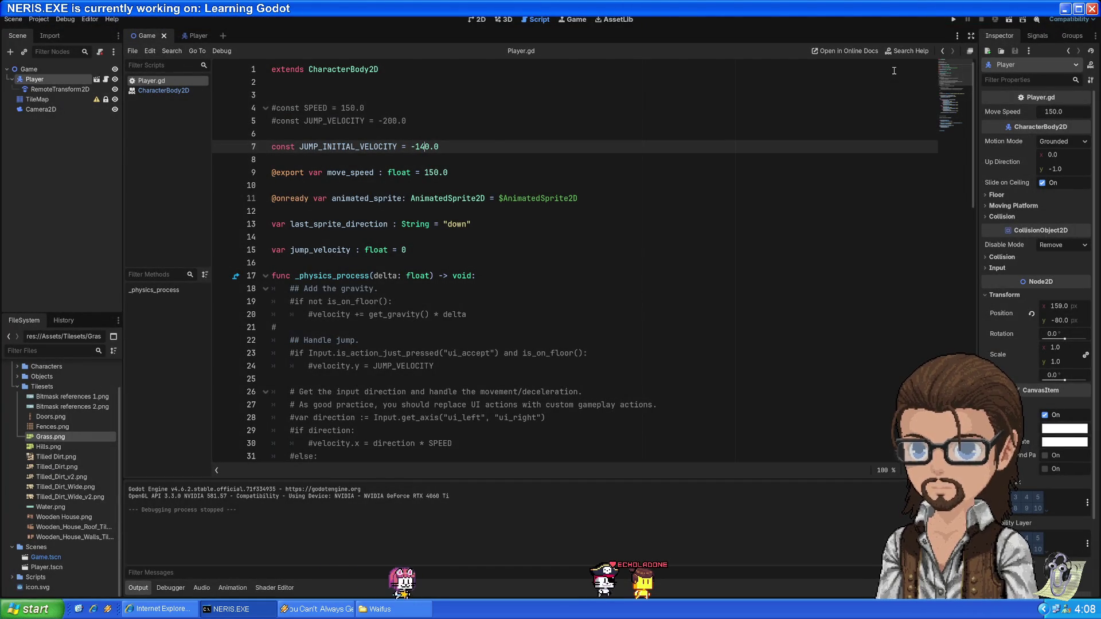
{"action": "left_click", "coordinate": [952, 20]}
Walk the player below the hedge, right across the grass, and up into the next area
{"action": "key", "text": "Up"}
{"action": "key", "text": "Left"}
{"action": "key", "text": "Right"}
{"action": "key", "text": "Down"}
{"action": "key", "text": "Down"}
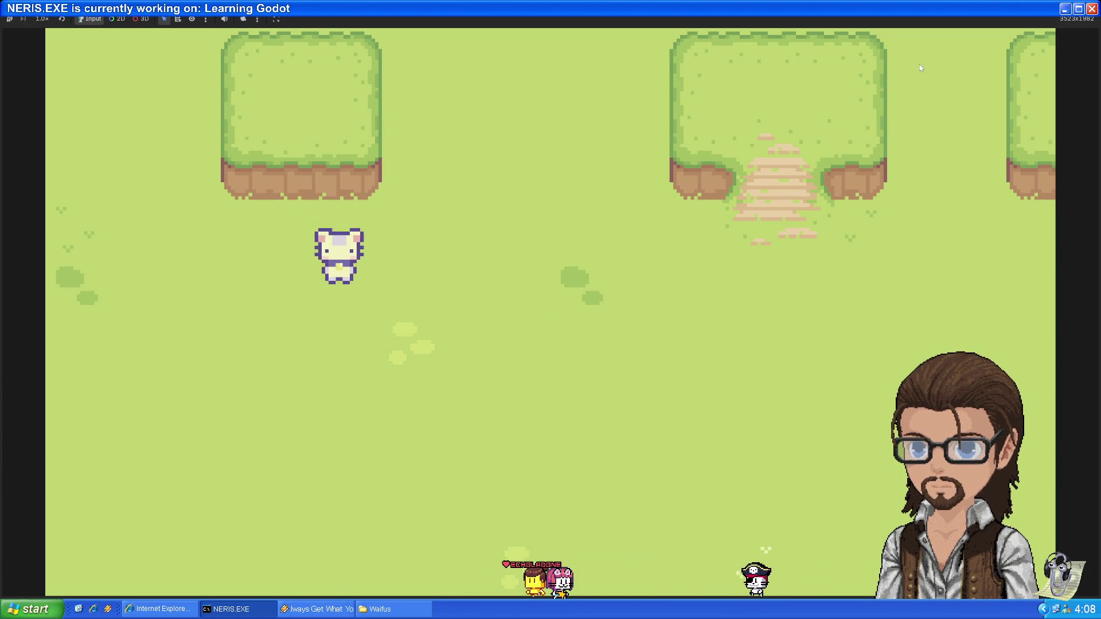
{"action": "key", "text": "Right"}
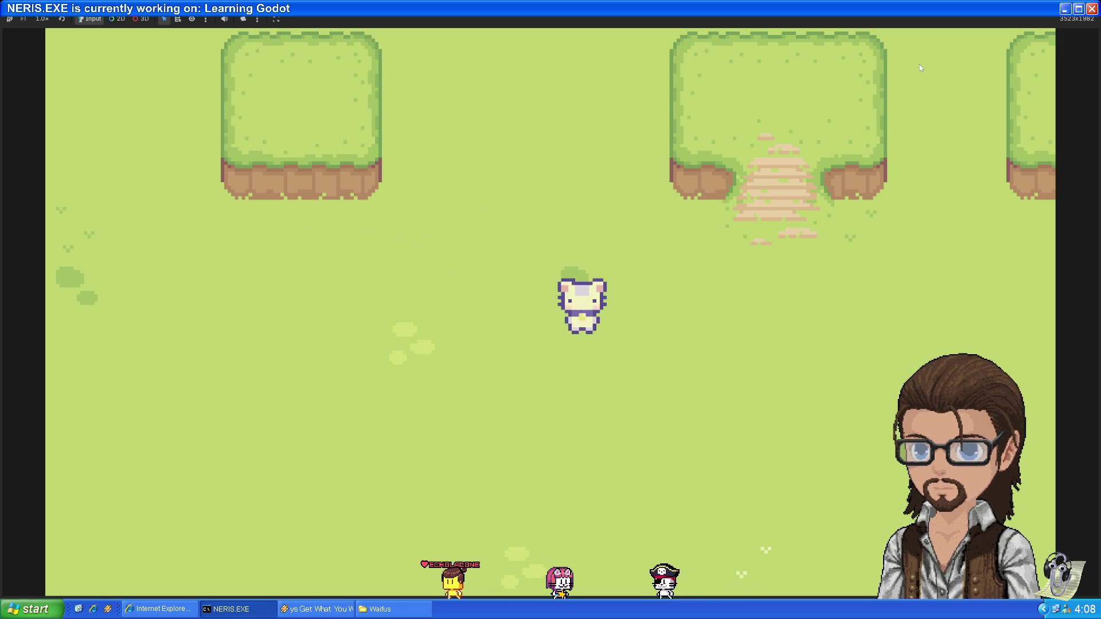
{"action": "key", "text": "Right"}
{"action": "key", "text": "Up"}
{"action": "key", "text": "Left"}
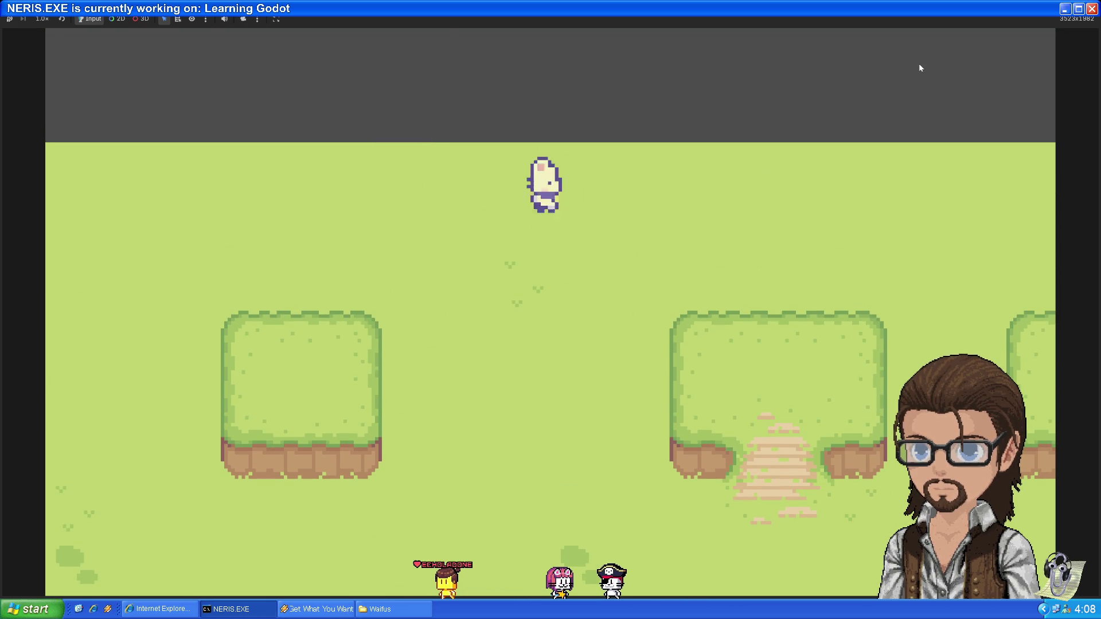
{"action": "key", "text": "Left"}
{"action": "key", "text": "Down"}
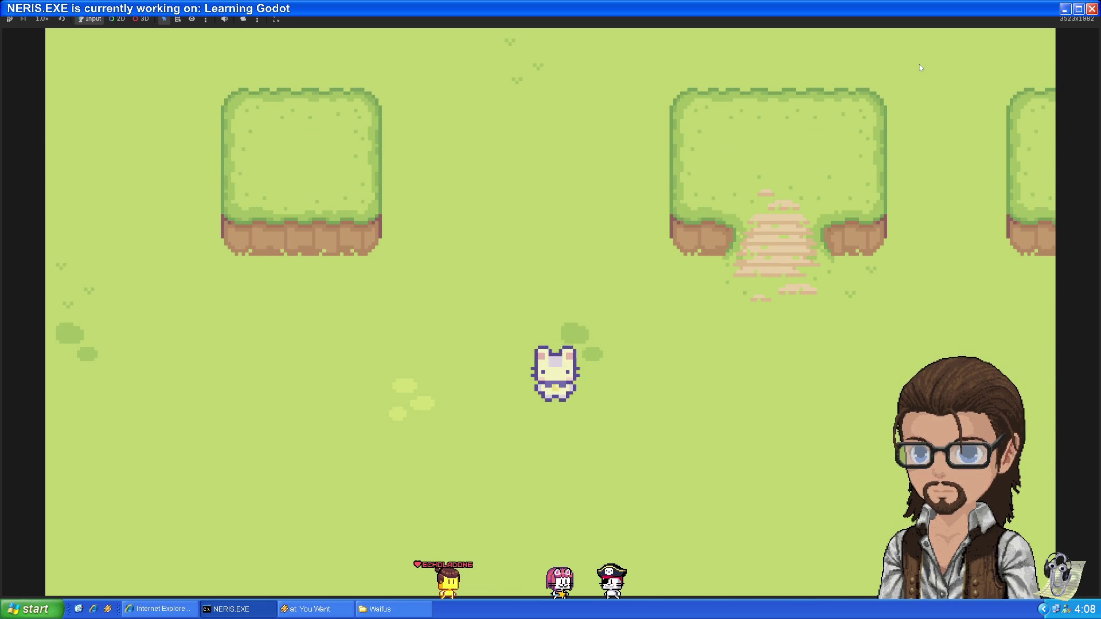
{"action": "key", "text": "Up"}
{"action": "key", "text": "Left"}
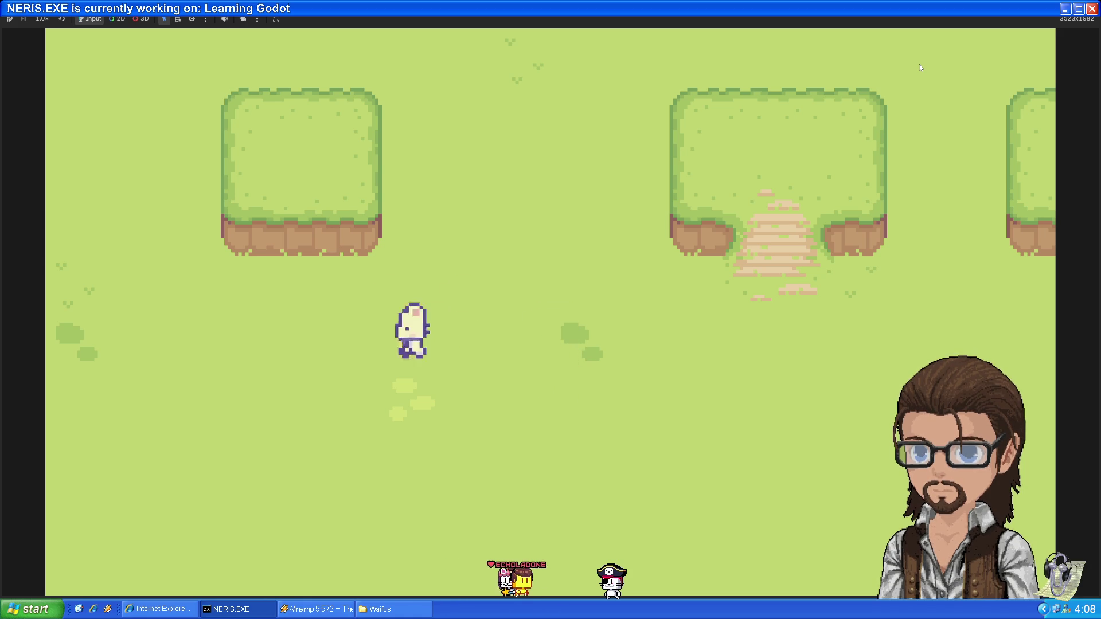
{"action": "key", "text": "Left"}
{"action": "key", "text": "Right"}
{"action": "key", "text": "Down"}
{"action": "key", "text": "Up"}
{"action": "key", "text": "Down"}
{"action": "key", "text": "Up"}
{"action": "key", "text": "Down"}
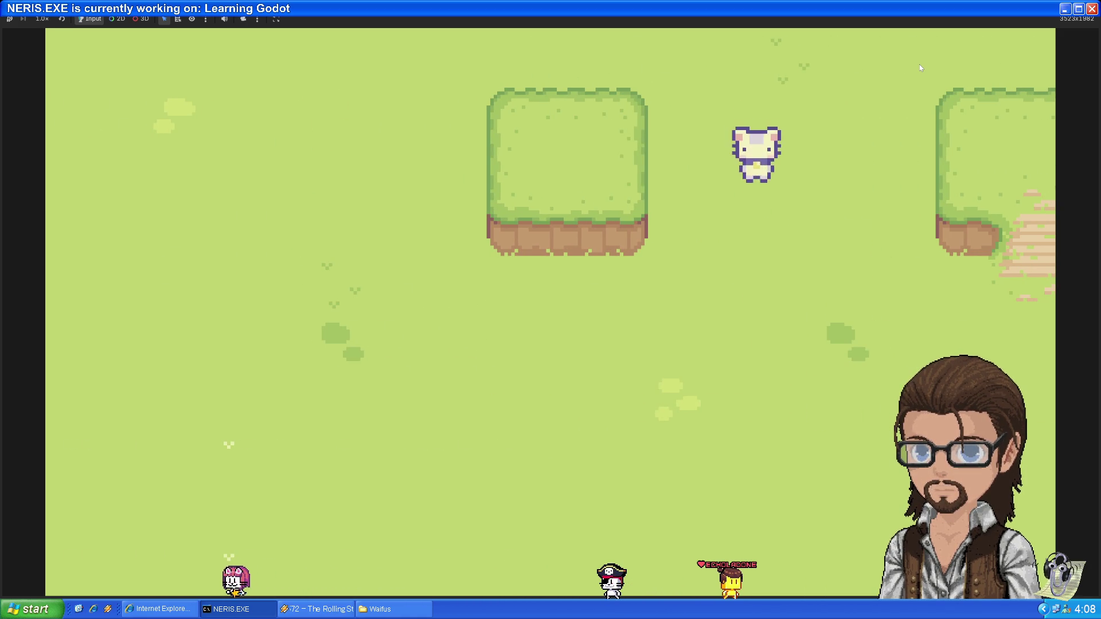
{"action": "key", "text": "Right"}
{"action": "key", "text": "Down"}
{"action": "key", "text": "Up"}
{"action": "key", "text": "Left"}
Move the cat onto and below the left tree, then jump it onto the right tree
{"action": "key", "text": "Up"}
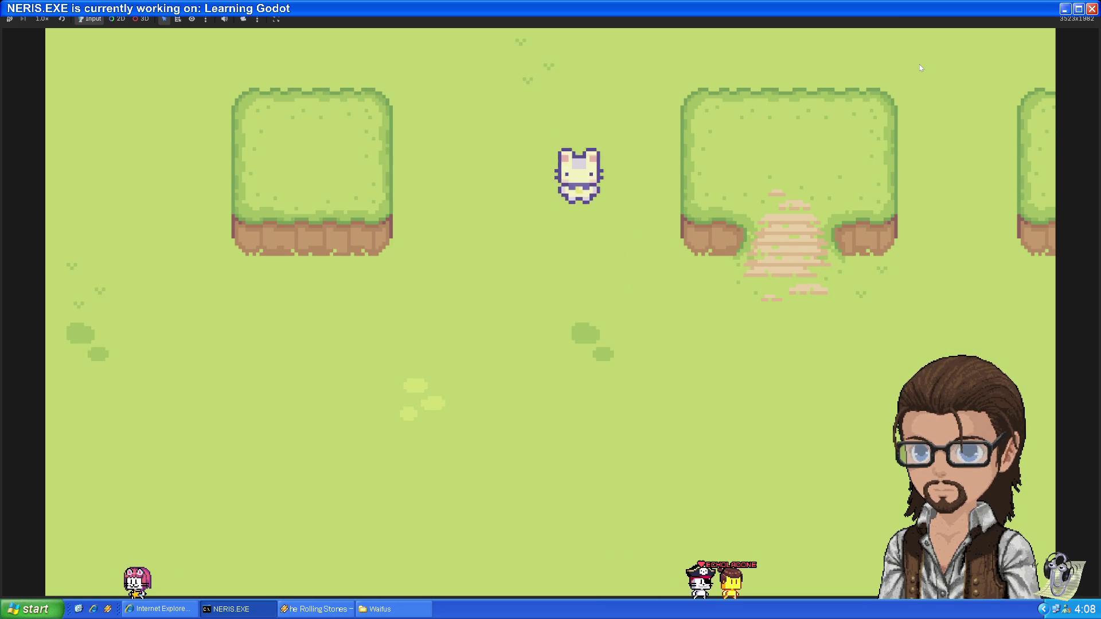
{"action": "key", "text": "Up"}
{"action": "key", "text": "Down"}
{"action": "key", "text": "Up"}
{"action": "key", "text": "Left"}
{"action": "key", "text": "Down"}
{"action": "key", "text": "Left"}
{"action": "key", "text": "Up"}
{"action": "key", "text": "Right"}
{"action": "key", "text": "Left"}
{"action": "key", "text": "Right"}
{"action": "key", "text": "Down"}
{"action": "key", "text": "Right"}
{"action": "key", "text": "Up"}
{"action": "key", "text": "Left"}
{"action": "key", "text": "Down"}
{"action": "key", "text": "Right"}
{"action": "key", "text": "Up"}
{"action": "key", "text": "Left"}
{"action": "key", "text": "Down"}
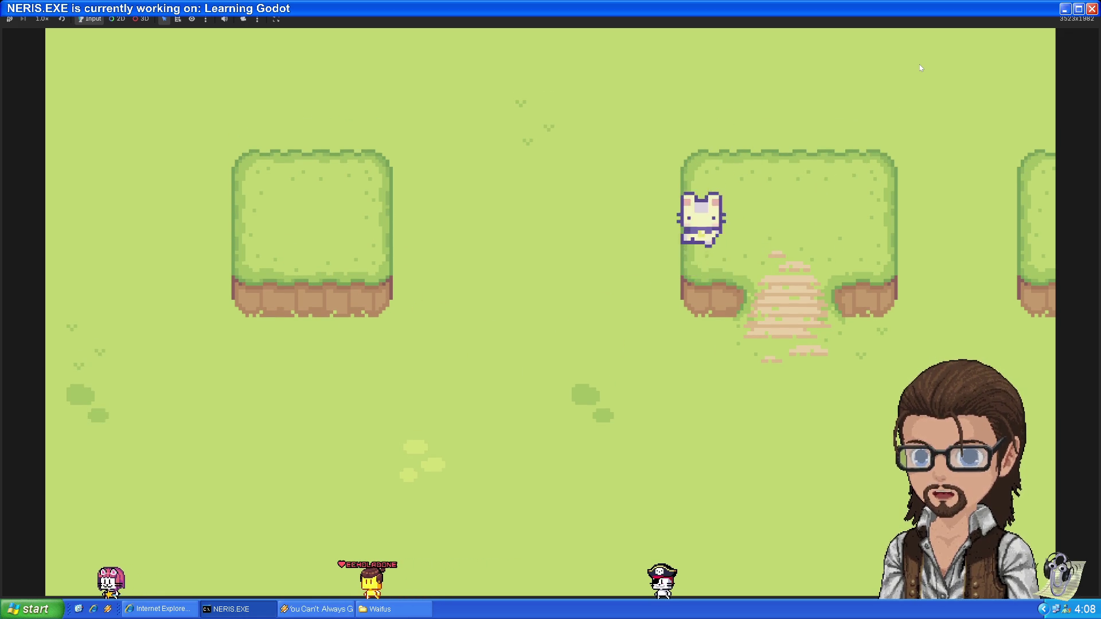
Circle the cat around the right tree and up past the trees, then stop the game
{"action": "key", "text": "Down"}
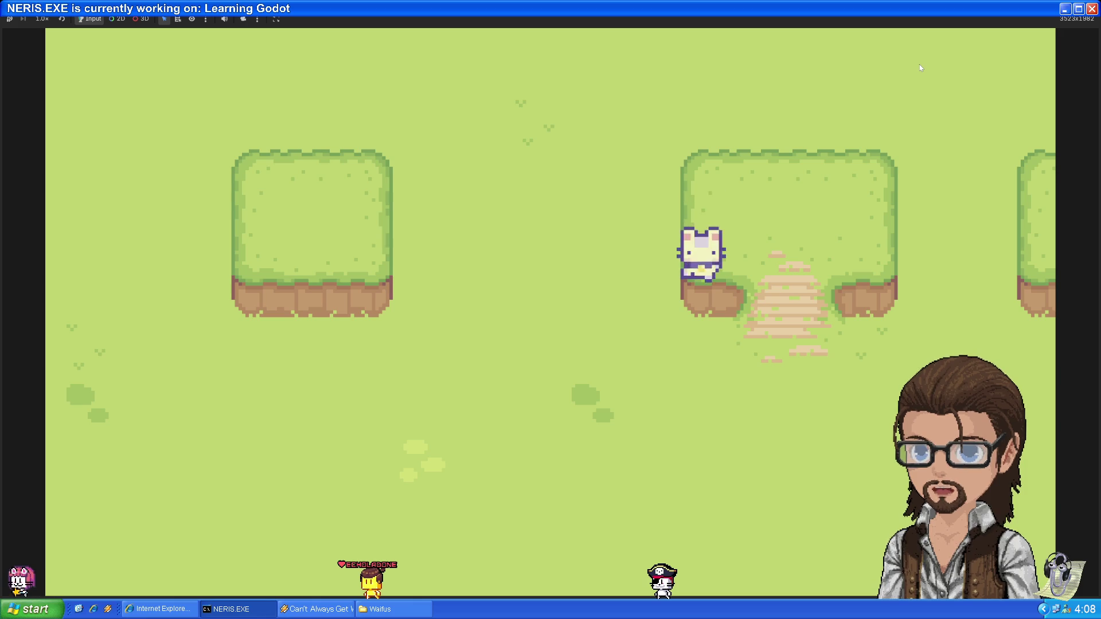
{"action": "key", "text": "Right"}
{"action": "key", "text": "Down"}
{"action": "key", "text": "Up"}
{"action": "key", "text": "Left"}
{"action": "key", "text": "Down"}
{"action": "key", "text": "Up"}
{"action": "key", "text": "Down"}
{"action": "key", "text": "Left"}
{"action": "key", "text": "Up"}
{"action": "key", "text": "Down"}
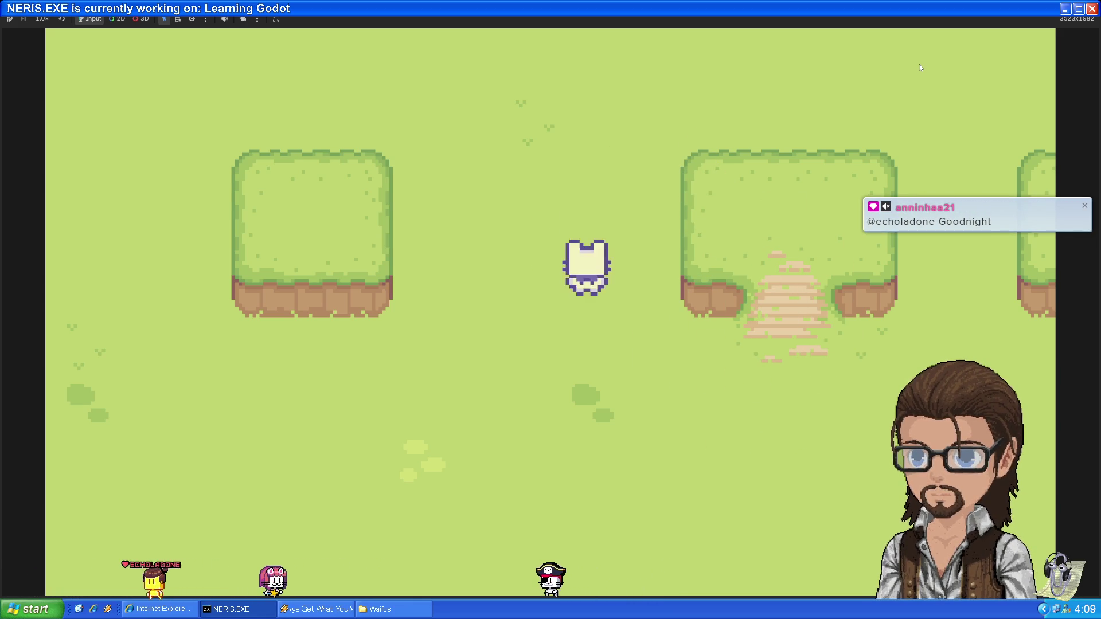
{"action": "key", "text": "Down"}
{"action": "key", "text": "Up"}
{"action": "key", "text": "Right"}
{"action": "key", "text": "Left"}
{"action": "key", "text": "Down"}
{"action": "key", "text": "Up"}
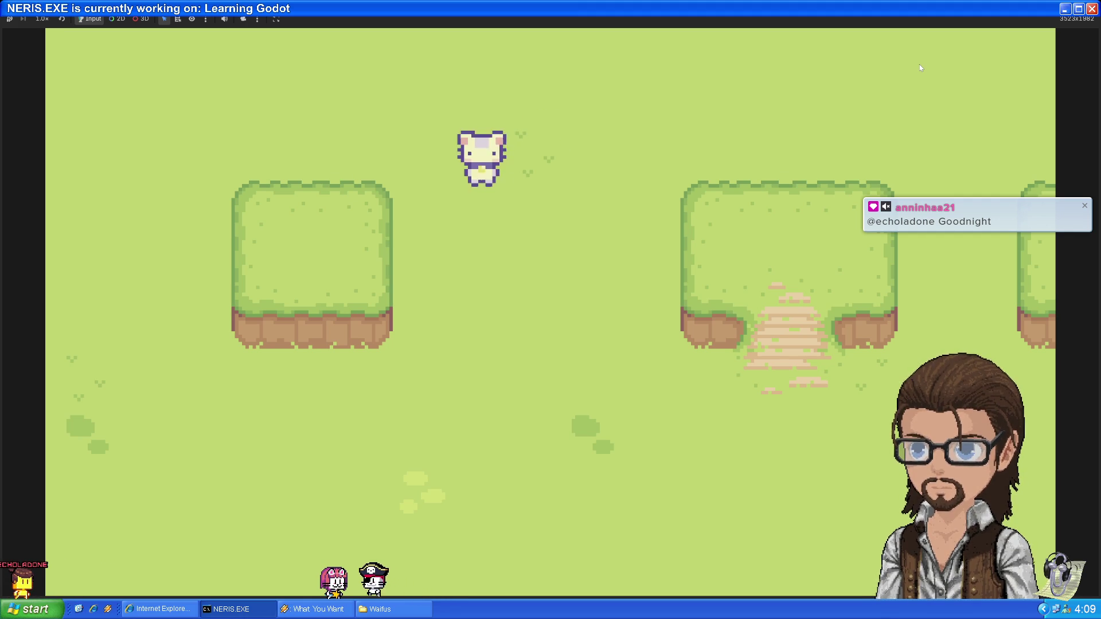
{"action": "key", "text": "F8"}
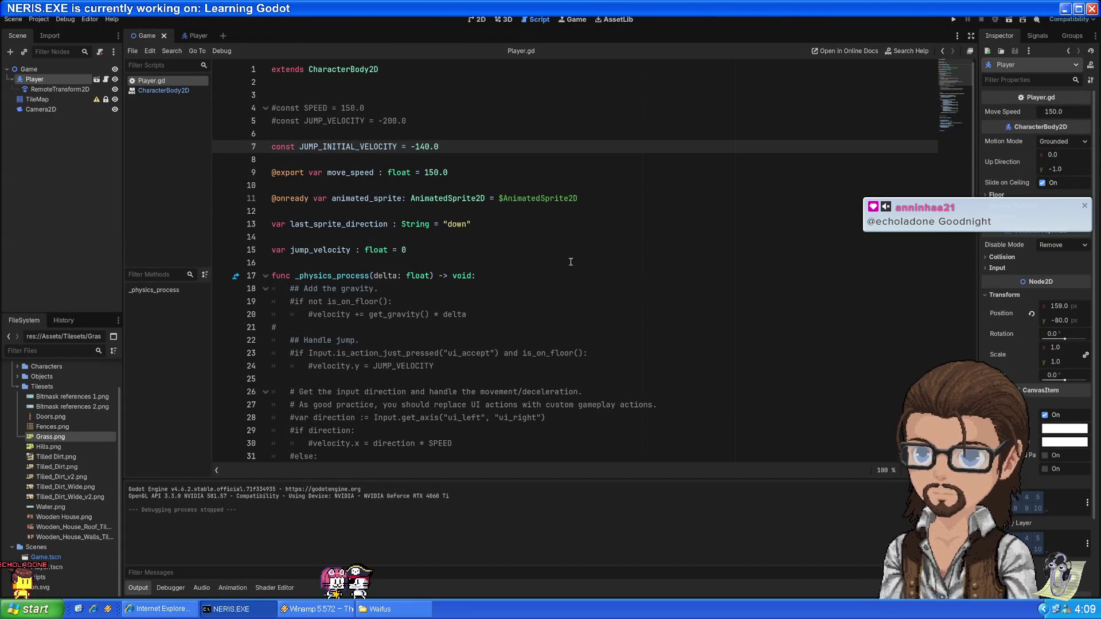
Insert a blank line after line 42 and locate the uses of input_direction in the physics code
{"action": "left_click", "coordinate": [563, 295]}
{"action": "scroll", "coordinate": [523, 286], "scroll_direction": "down", "scroll_amount": 5}
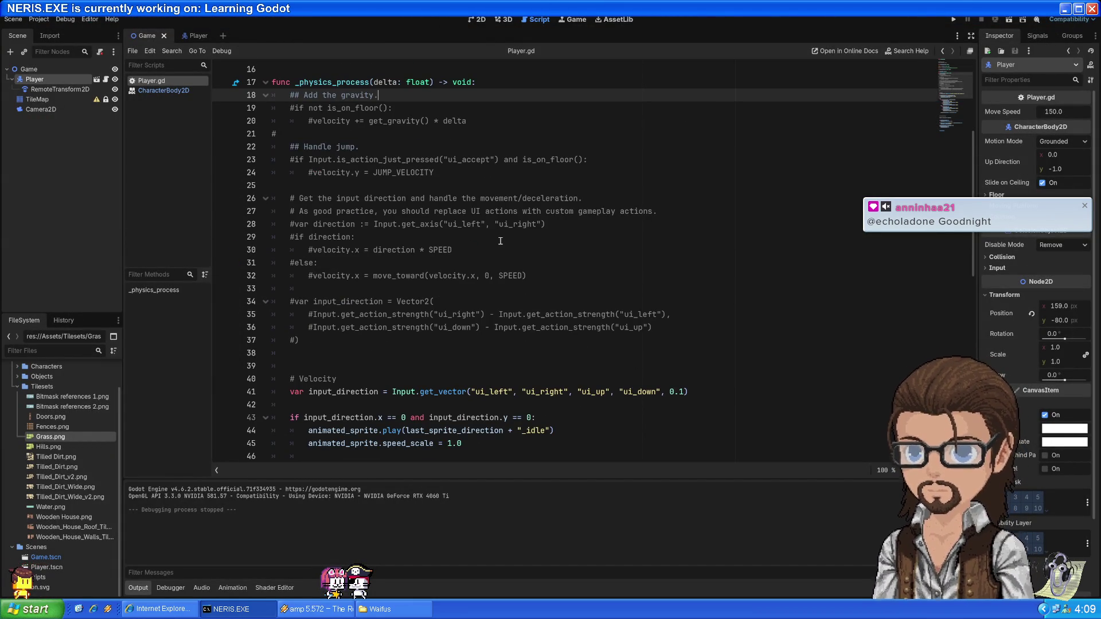
{"action": "scroll", "coordinate": [500, 241], "scroll_direction": "down", "scroll_amount": 5}
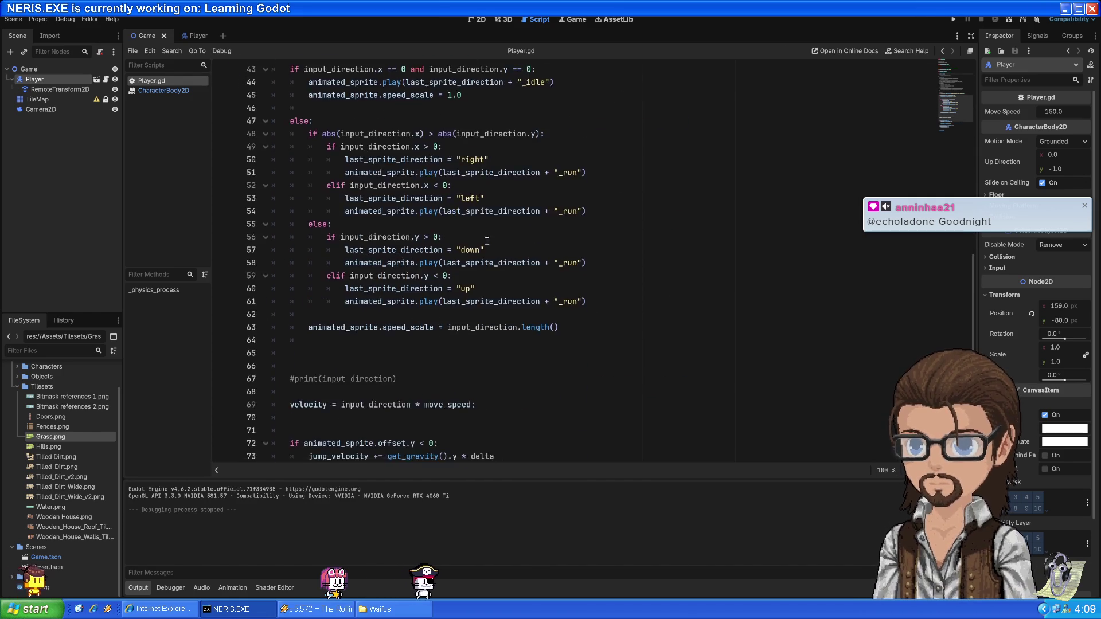
{"action": "scroll", "coordinate": [455, 248], "scroll_direction": "up", "scroll_amount": 1}
{"action": "left_click", "coordinate": [330, 304]}
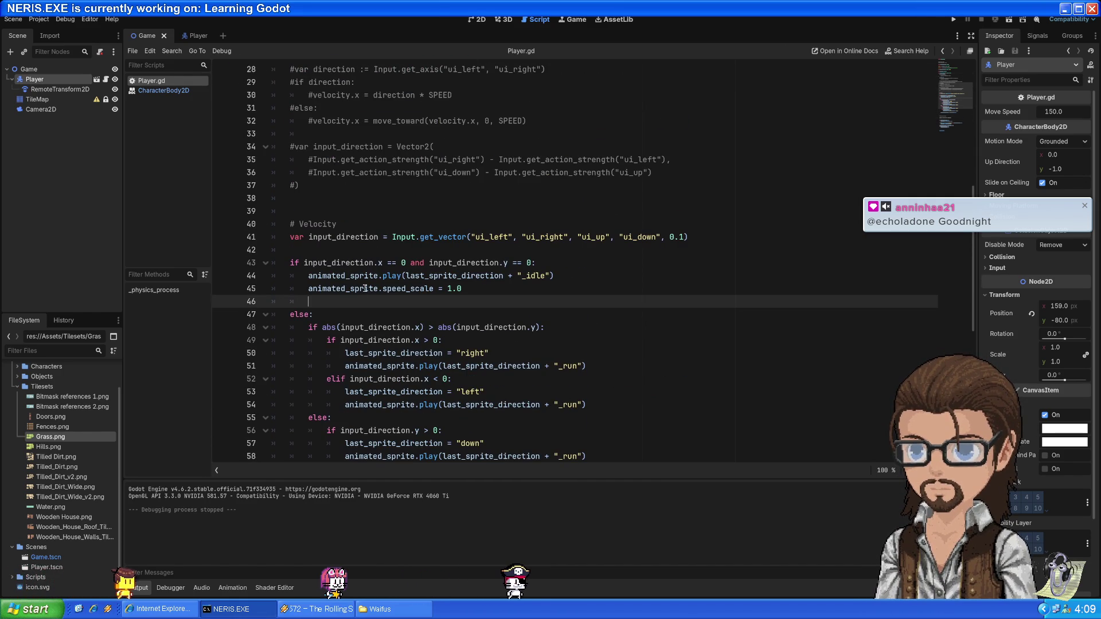
{"action": "double_click", "coordinate": [365, 274]}
{"action": "left_click", "coordinate": [367, 301]}
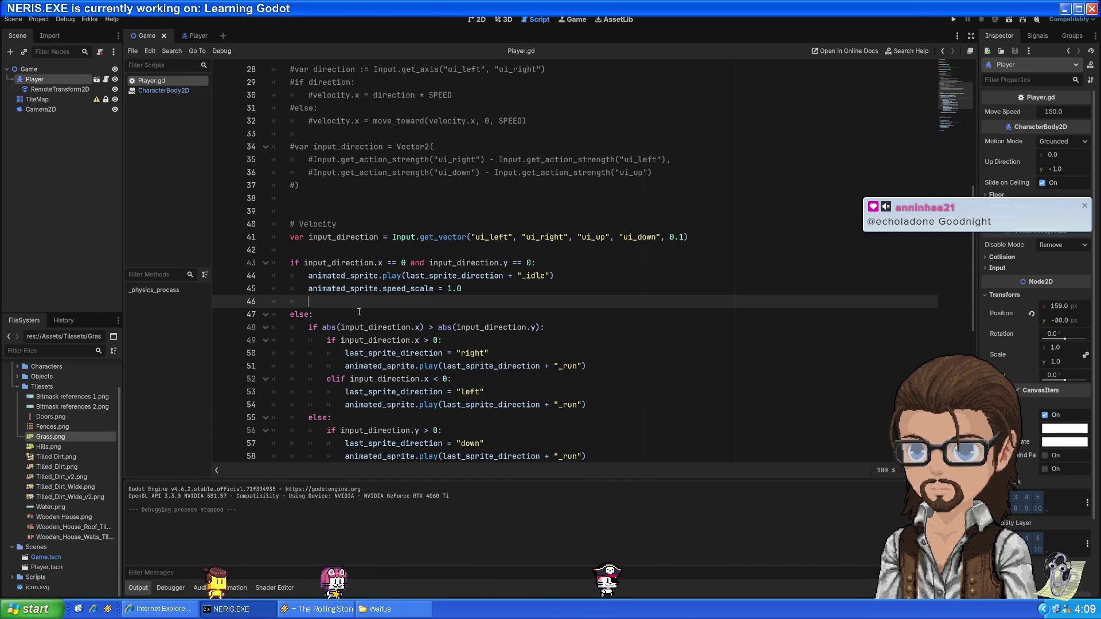
{"action": "scroll", "coordinate": [369, 258], "scroll_direction": "down", "scroll_amount": 2}
{"action": "left_click", "coordinate": [374, 176]}
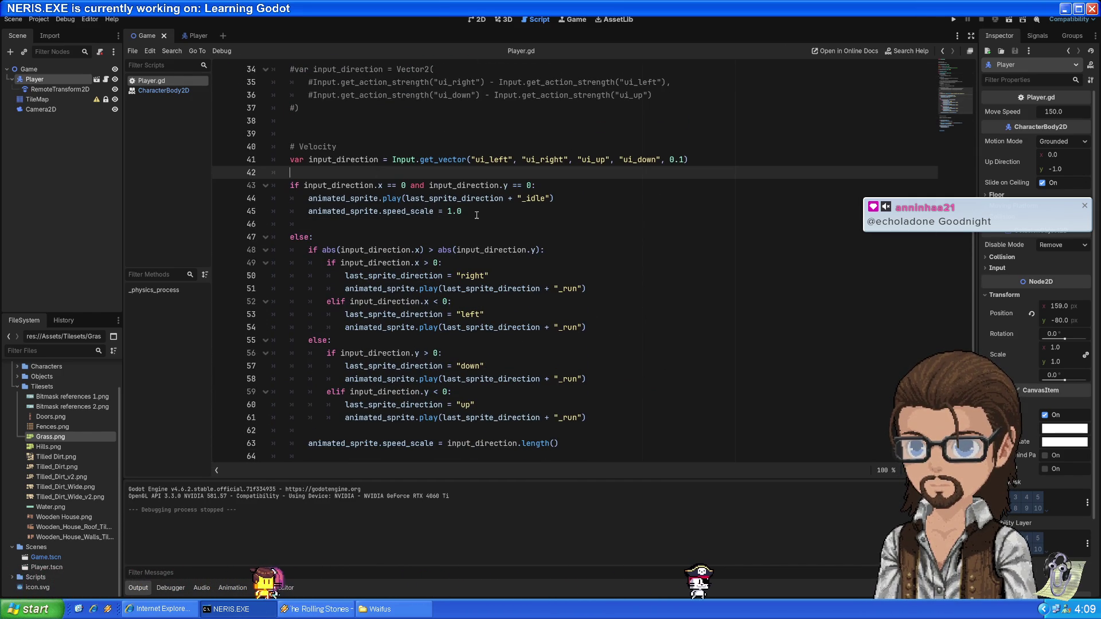
{"action": "key", "text": "Return"}
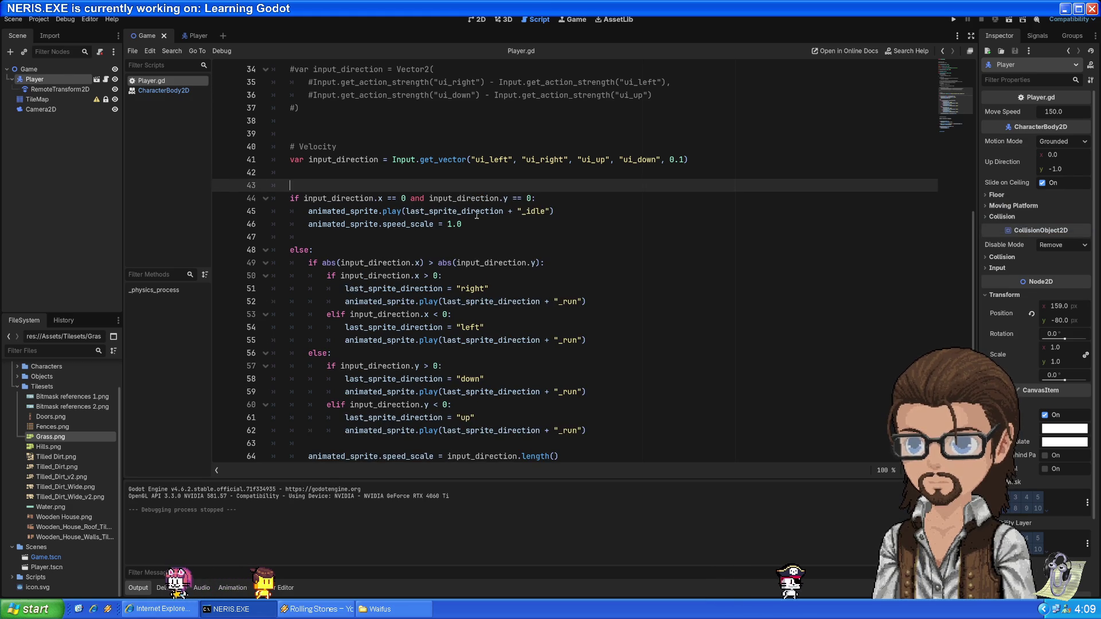
{"action": "scroll", "coordinate": [475, 215], "scroll_direction": "down", "scroll_amount": 5}
{"action": "scroll", "coordinate": [402, 149], "scroll_direction": "up", "scroll_amount": 3}
{"action": "double_click", "coordinate": [323, 82]}
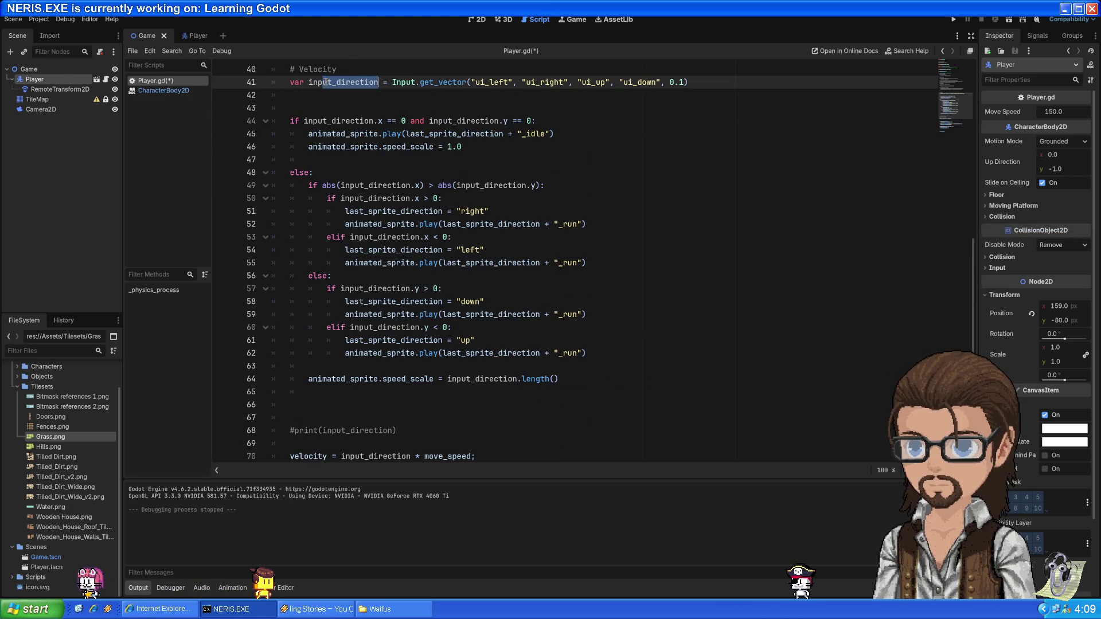
{"action": "scroll", "coordinate": [407, 234], "scroll_direction": "down", "scroll_amount": 5}
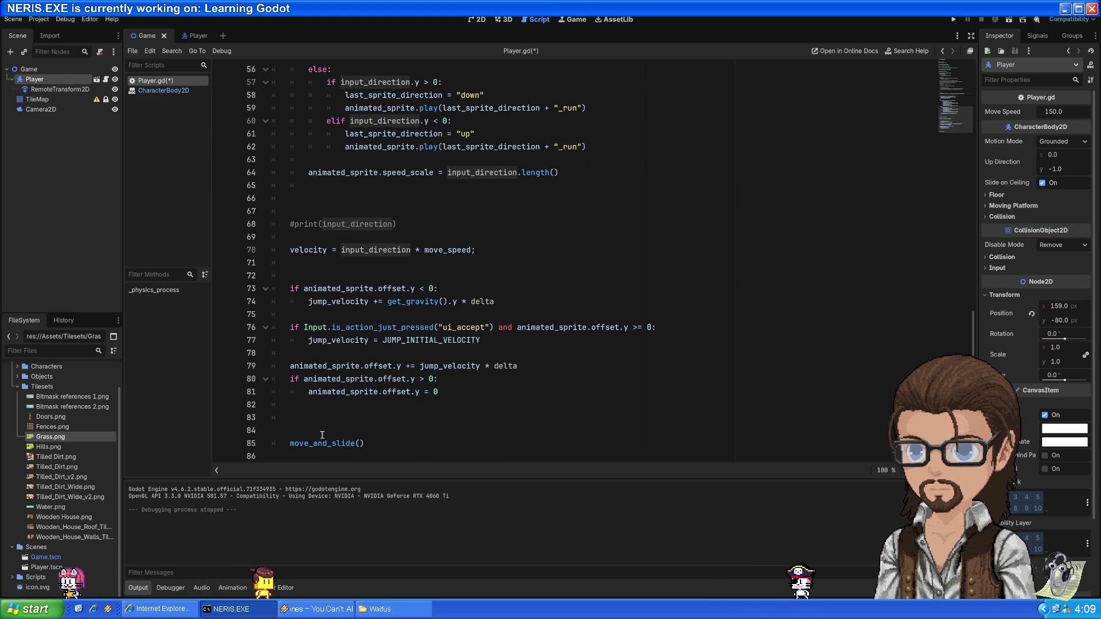
Move the velocity assignment line to directly below the input_direction line
{"action": "triple_click", "coordinate": [492, 250]}
{"action": "key", "text": "ctrl+x"}
{"action": "scroll", "coordinate": [473, 229], "scroll_direction": "up", "scroll_amount": 10}
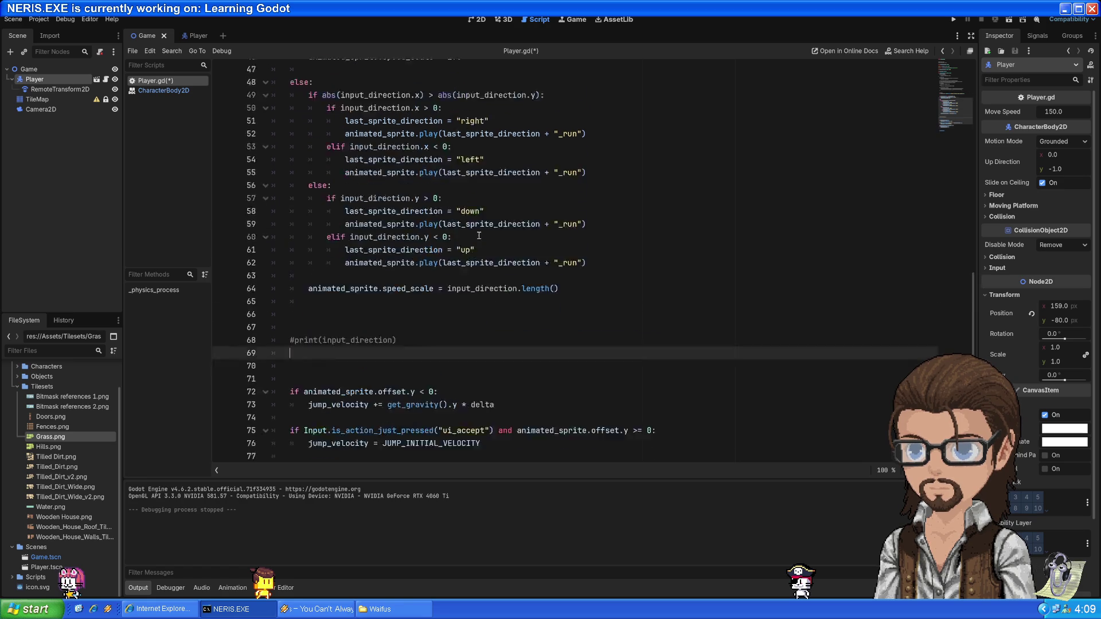
{"action": "left_click", "coordinate": [725, 273]}
{"action": "key", "text": "Return"}
{"action": "key", "text": "ctrl+v"}
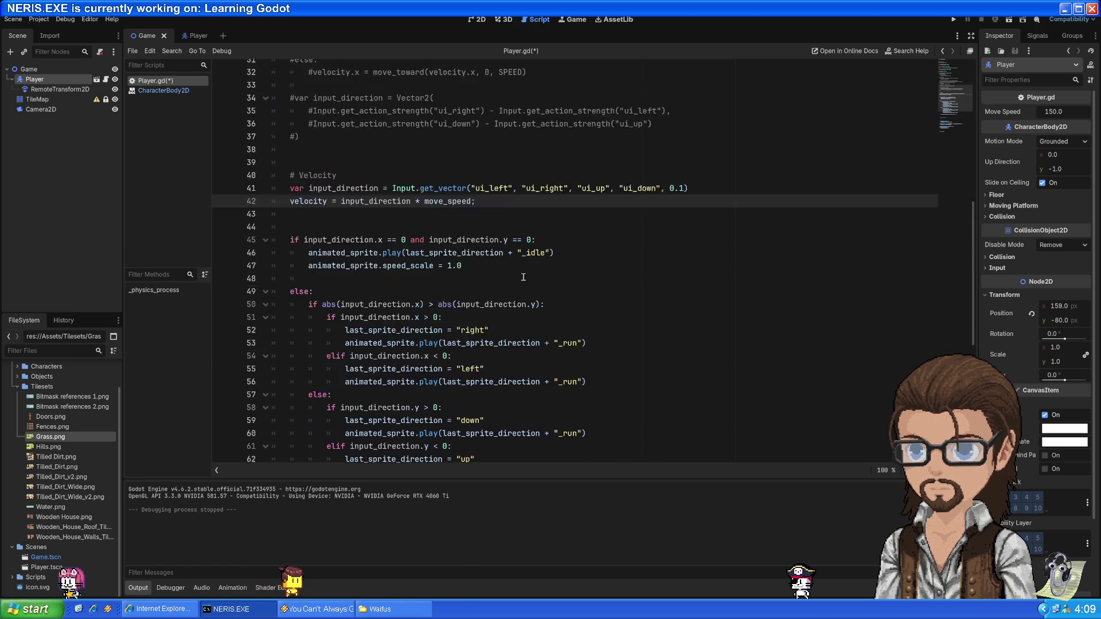
Add a move_and_slide() call below the velocity line and save Player.gd
{"action": "scroll", "coordinate": [412, 278], "scroll_direction": "down", "scroll_amount": 10}
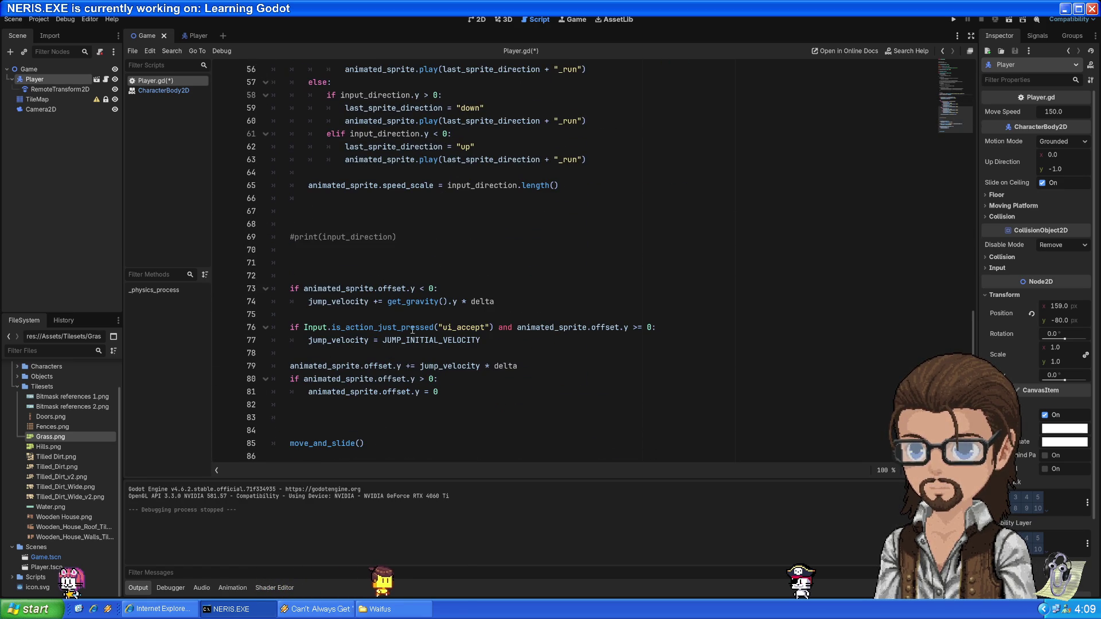
{"action": "scroll", "coordinate": [593, 270], "scroll_direction": "up", "scroll_amount": 11}
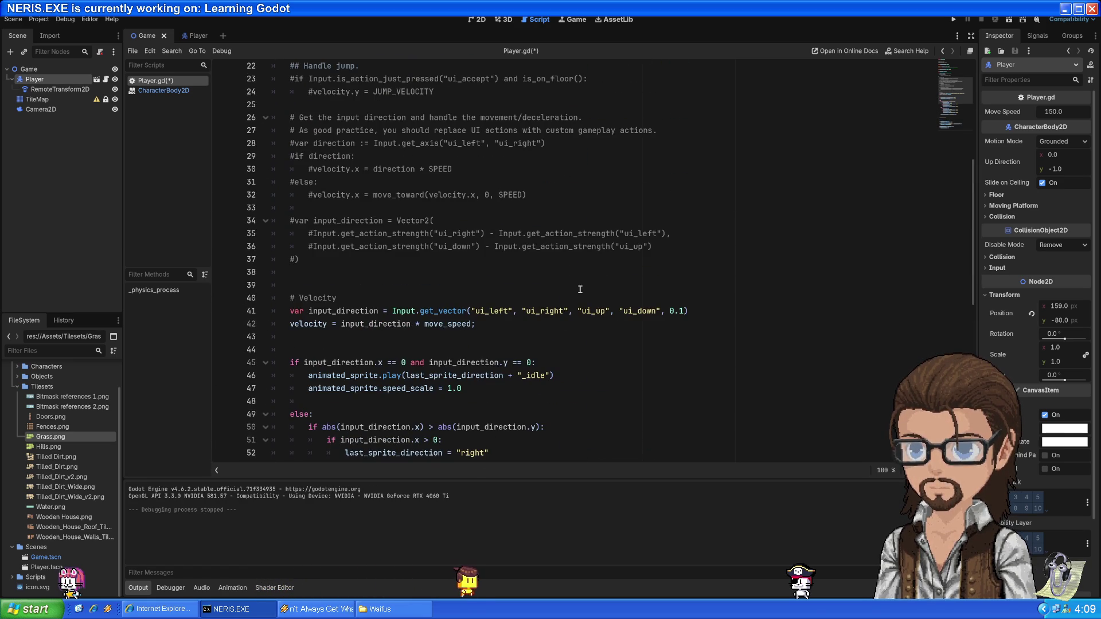
{"action": "type", "text": "move_and_slide()"}
{"action": "scroll", "coordinate": [542, 326], "scroll_direction": "down", "scroll_amount": 6}
{"action": "key", "text": "ctrl+s"}
{"action": "left_click", "coordinate": [952, 20]}
Walk the cat across the grass, onto the sandy path, into the tree canopy and off the map top, then stop
{"action": "key", "text": "Left"}
{"action": "key", "text": "Right"}
{"action": "key", "text": "Down"}
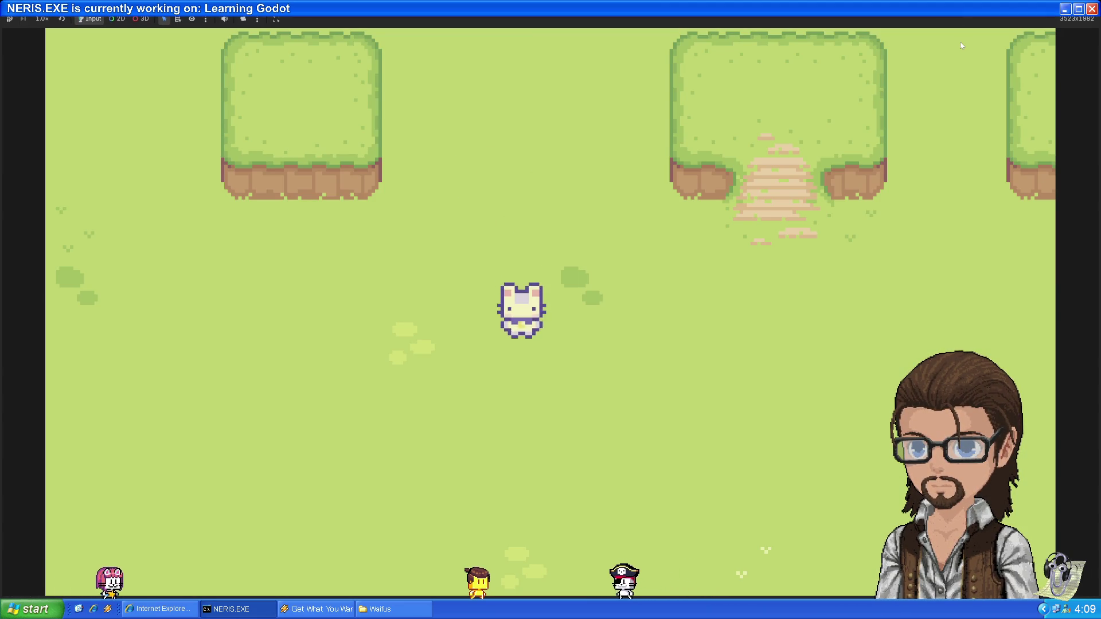
{"action": "key", "text": "Up"}
{"action": "key", "text": "Up"}
{"action": "key", "text": "Left"}
{"action": "key", "text": "Right"}
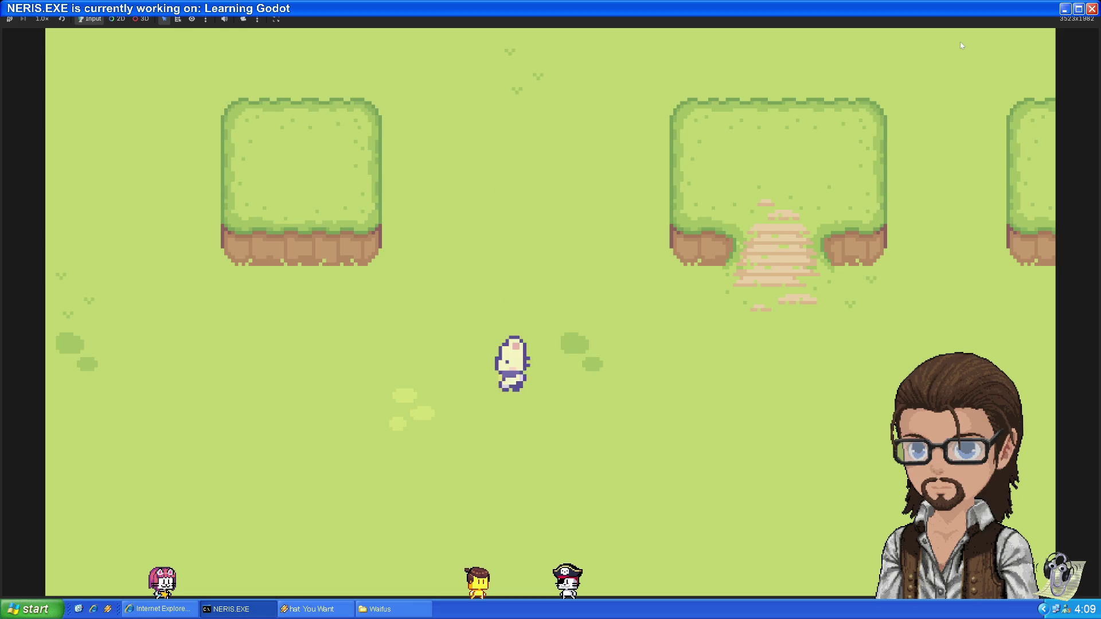
{"action": "key", "text": "Up"}
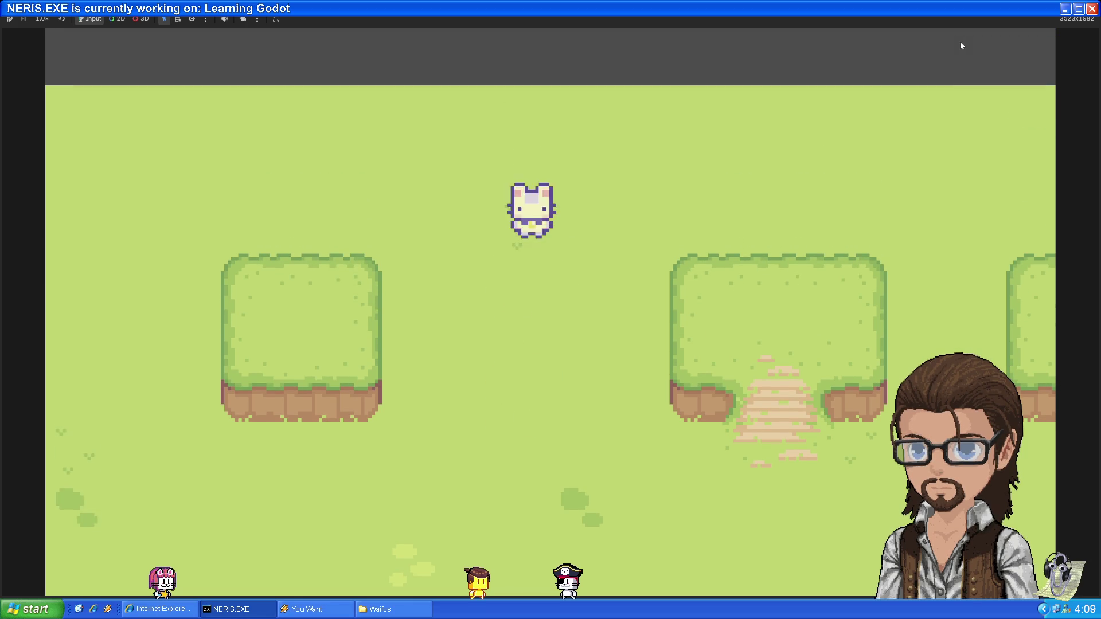
{"action": "key", "text": "Down"}
{"action": "key", "text": "Right"}
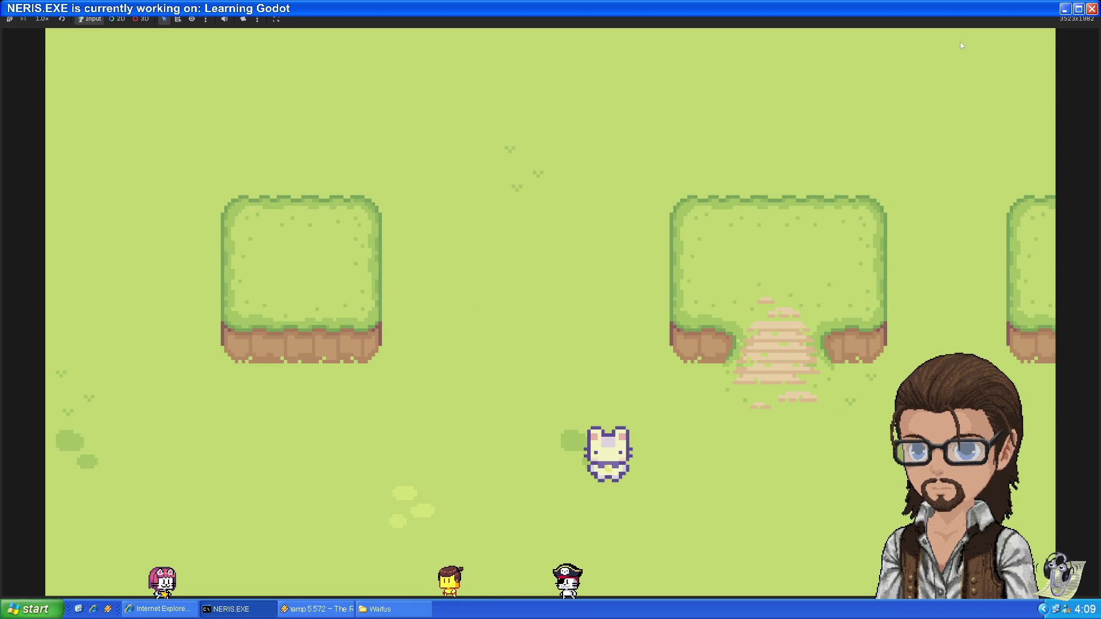
{"action": "key", "text": "Left"}
{"action": "key", "text": "Up"}
{"action": "key", "text": "Right"}
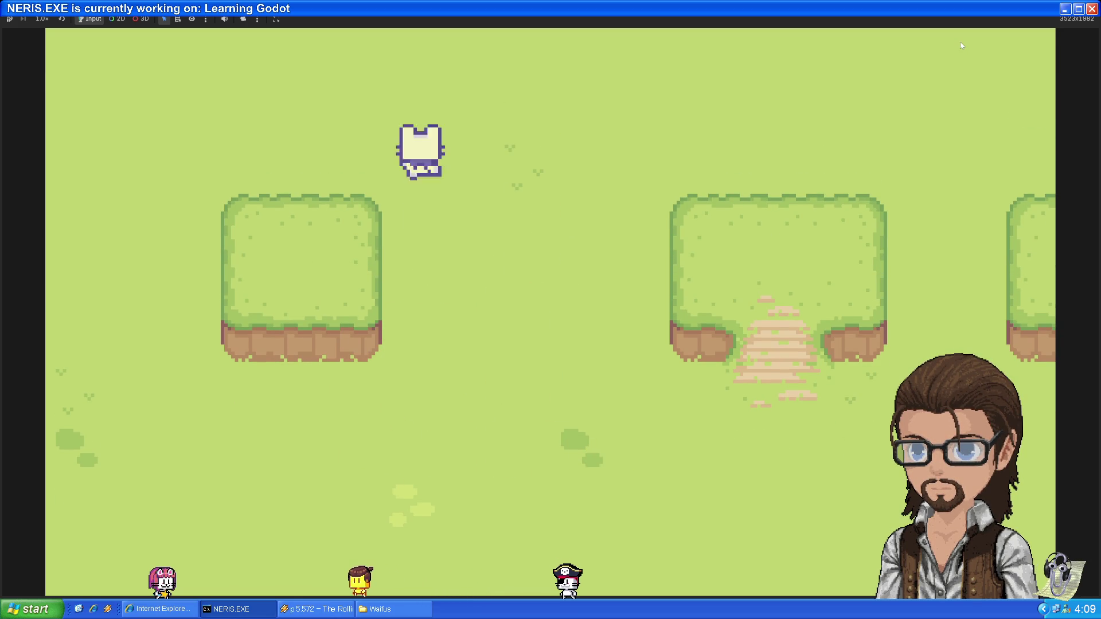
{"action": "key", "text": "Down"}
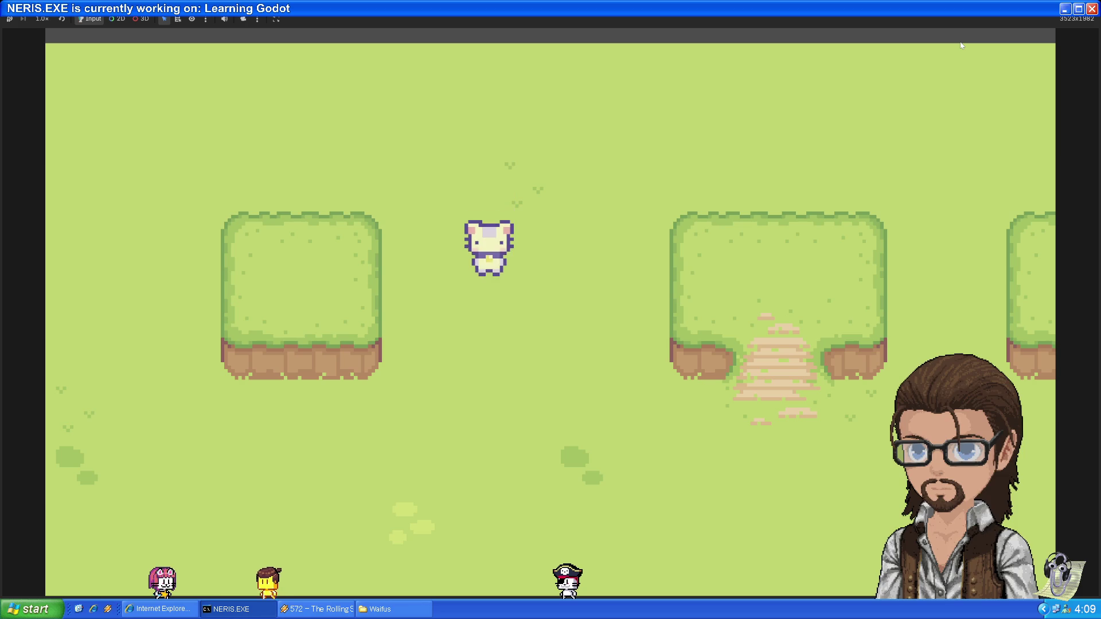
{"action": "key", "text": "F8"}
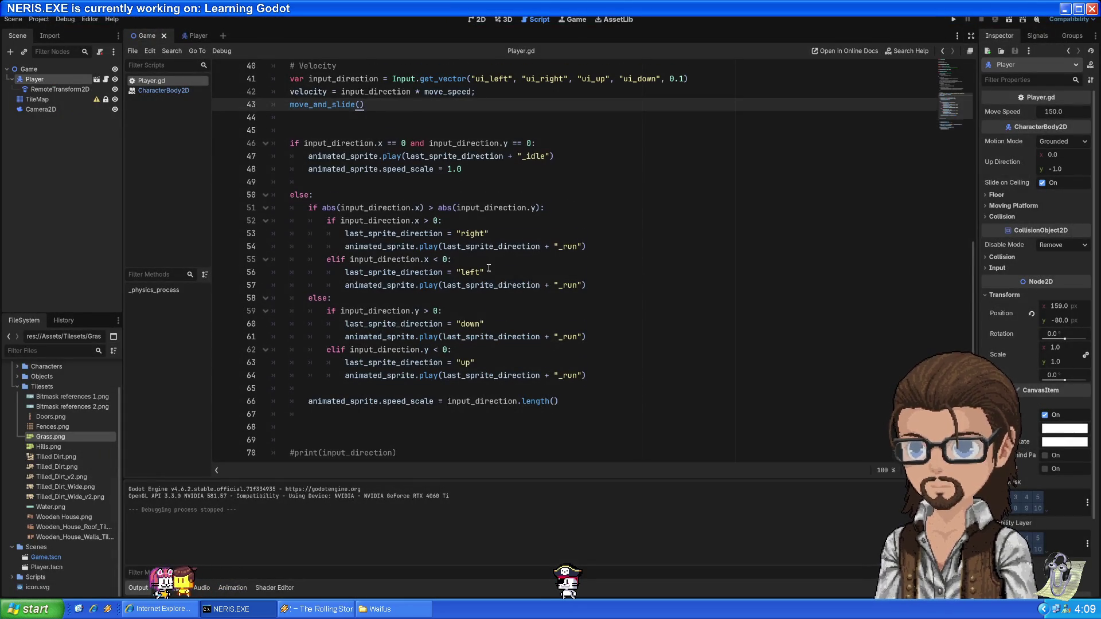
Undo the misplaced commented print line near the input_direction code
{"action": "scroll", "coordinate": [481, 274], "scroll_direction": "down", "scroll_amount": 4}
{"action": "left_click", "coordinate": [476, 254]}
{"action": "scroll", "coordinate": [476, 253], "scroll_direction": "up", "scroll_amount": 7}
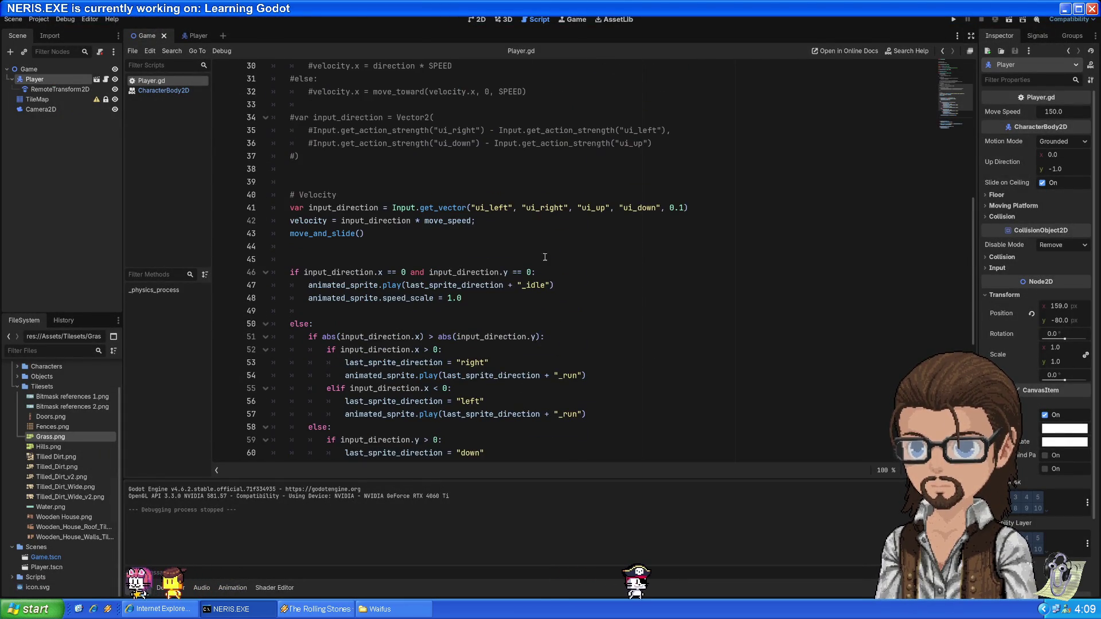
{"action": "left_click", "coordinate": [736, 208]}
{"action": "key", "text": "ctrl+z"}
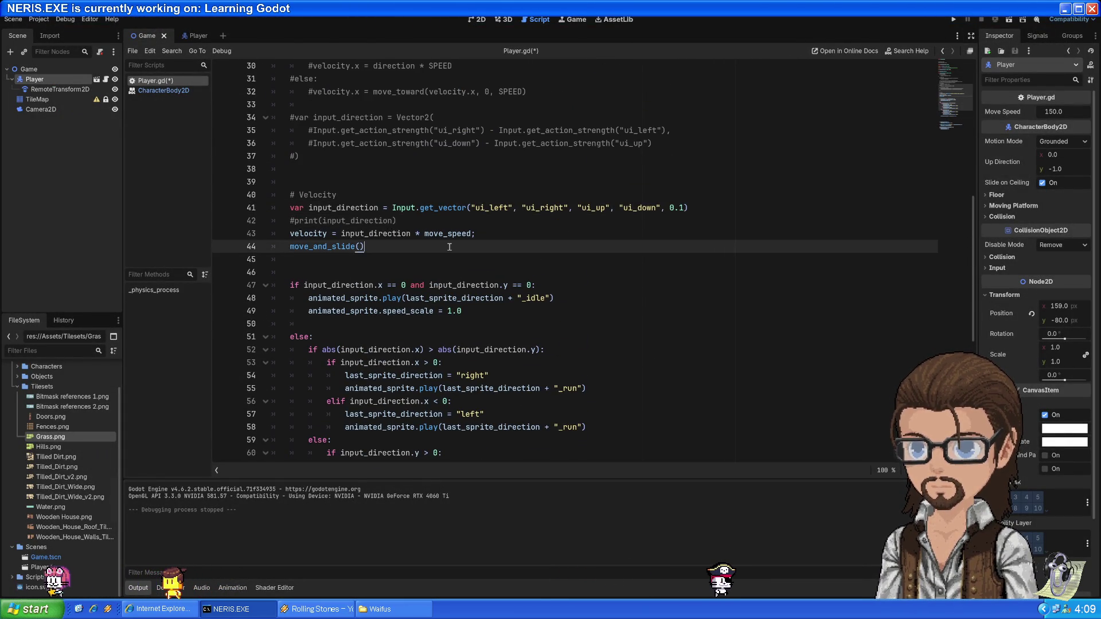
{"action": "scroll", "coordinate": [383, 158], "scroll_direction": "down", "scroll_amount": 3}
{"action": "left_click", "coordinate": [383, 156]}
{"action": "scroll", "coordinate": [384, 158], "scroll_direction": "up", "scroll_amount": 2}
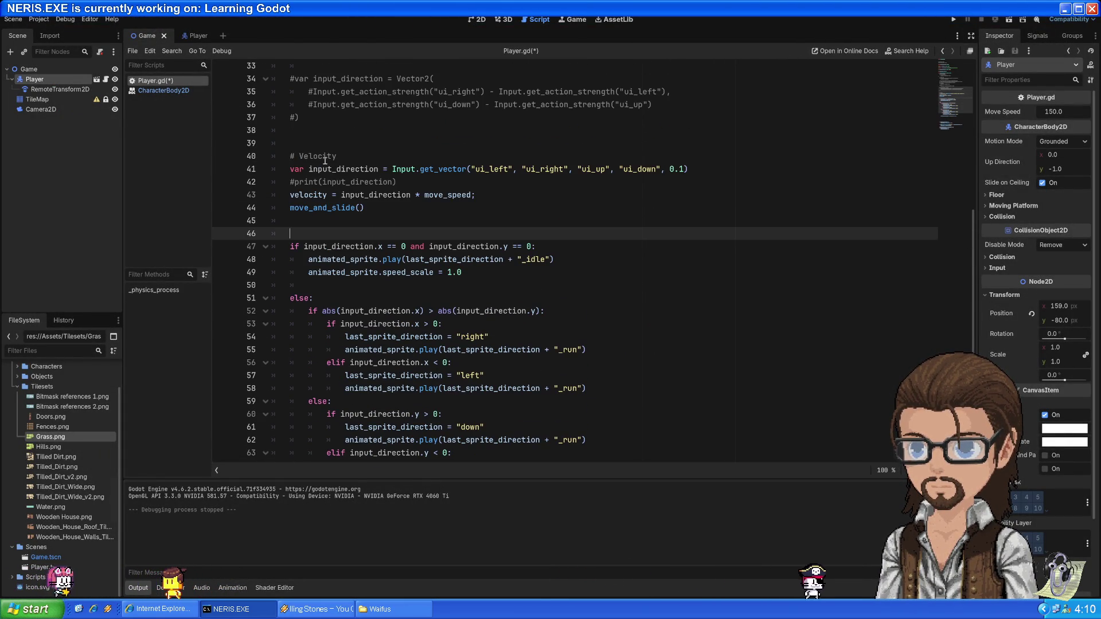
{"action": "double_click", "coordinate": [324, 157]}
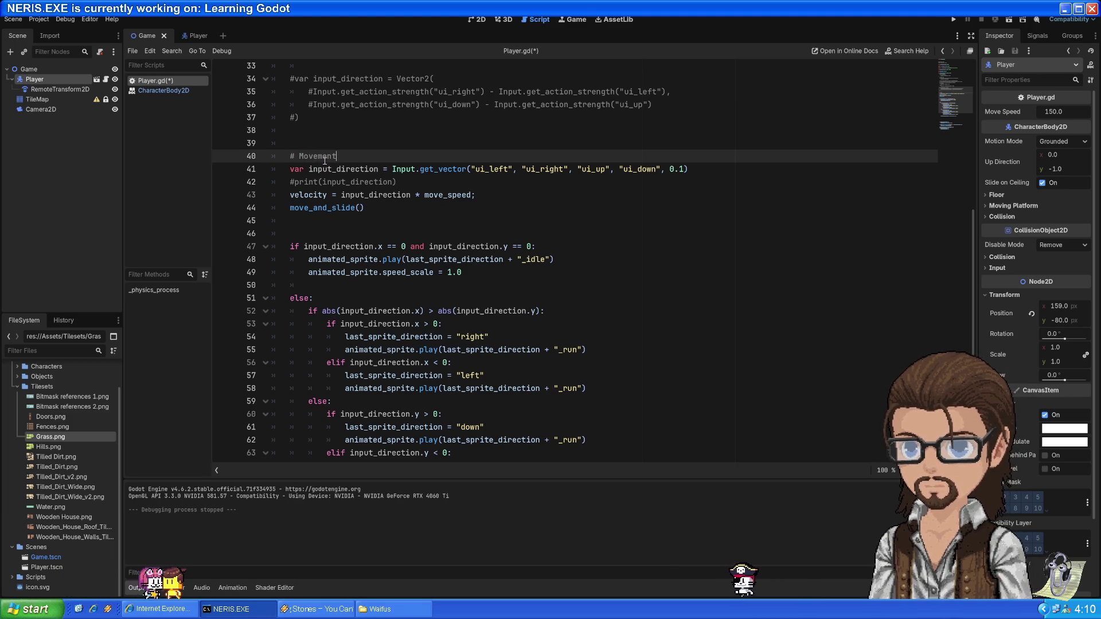
{"action": "scroll", "coordinate": [325, 160], "scroll_direction": "up", "scroll_amount": 6}
{"action": "scroll", "coordinate": [381, 280], "scroll_direction": "down", "scroll_amount": 8}
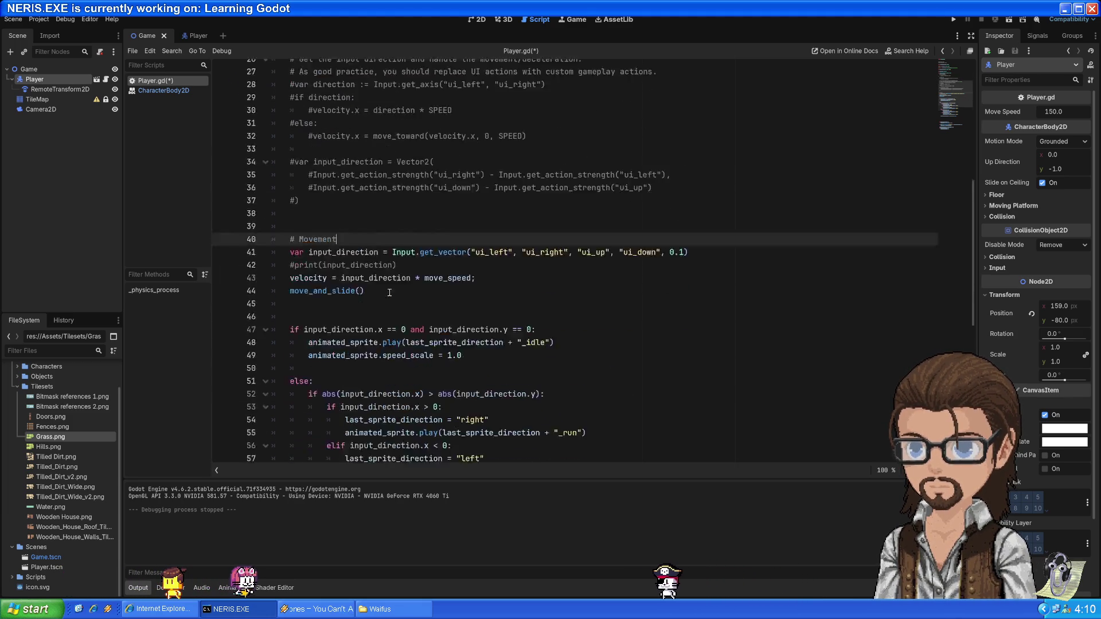
Remove the blank line before else, add an 'animation' line above the if block, and save
{"action": "left_click", "coordinate": [346, 154]}
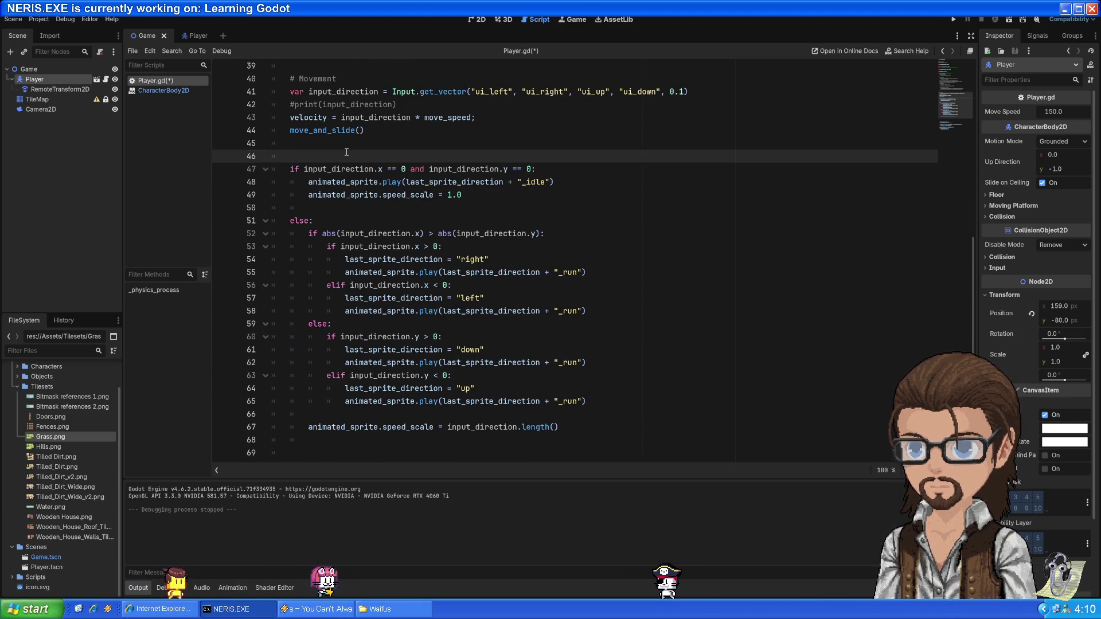
{"action": "key", "text": "Down"}
{"action": "key", "text": "Down"}
{"action": "key", "text": "Down"}
{"action": "key", "text": "BackSpace"}
{"action": "key", "text": "BackSpace"}
{"action": "key", "text": "Up"}
{"action": "key", "text": "Up"}
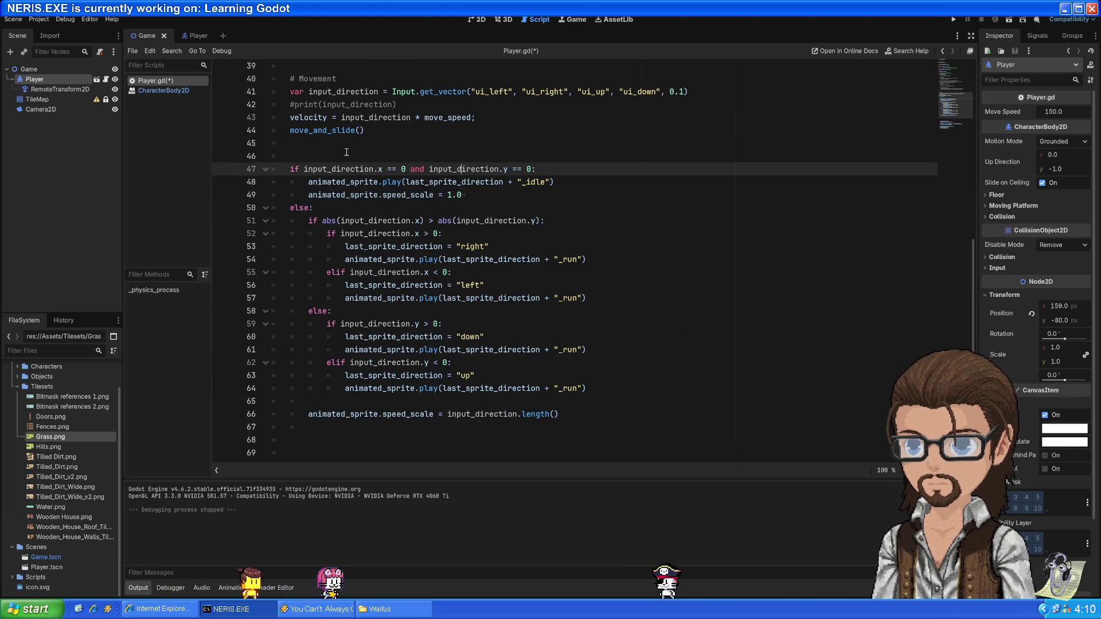
{"action": "key", "text": "Up"}
{"action": "key", "text": "Return"}
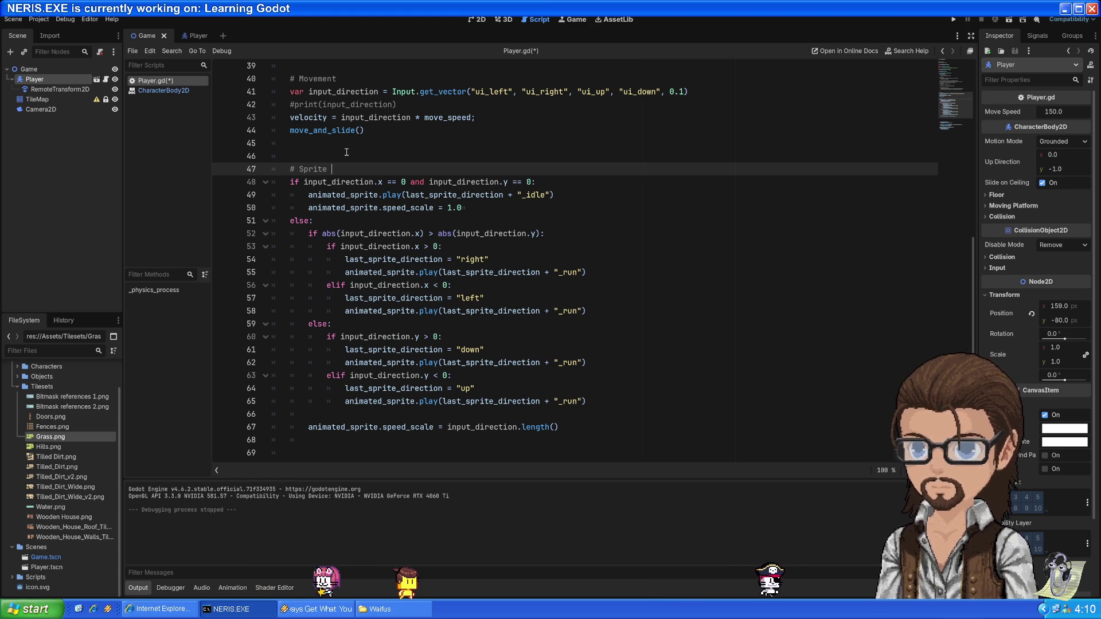
{"action": "type", "text": "animation"}
{"action": "key", "text": "ctrl+s"}
Move the speed_scale = input_direction.length() line to just under else:
{"action": "scroll", "coordinate": [327, 157], "scroll_direction": "down", "scroll_amount": 3}
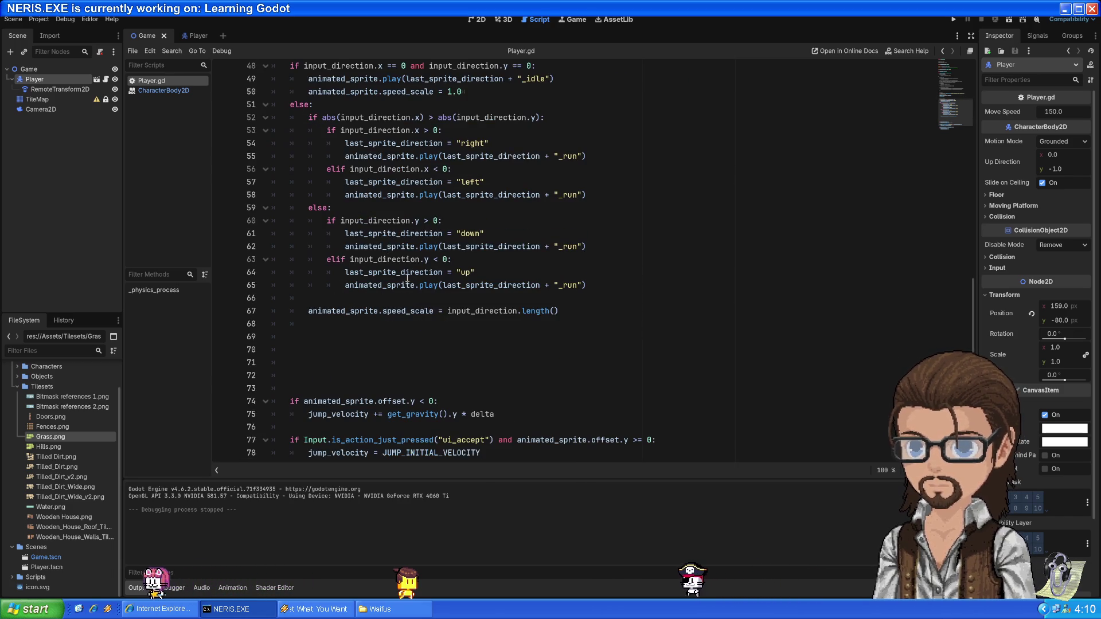
{"action": "left_click", "coordinate": [399, 310]}
{"action": "left_click", "coordinate": [395, 300]}
{"action": "scroll", "coordinate": [413, 311], "scroll_direction": "up", "scroll_amount": 1}
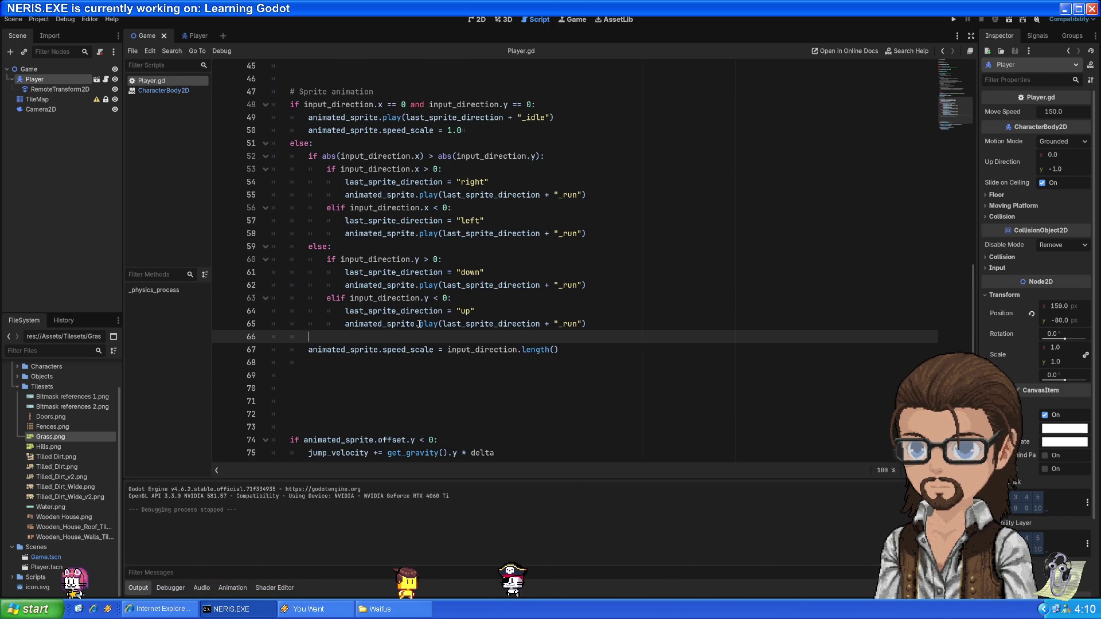
{"action": "left_click_drag", "start_coordinate": [570, 345], "coordinate": [572, 340]}
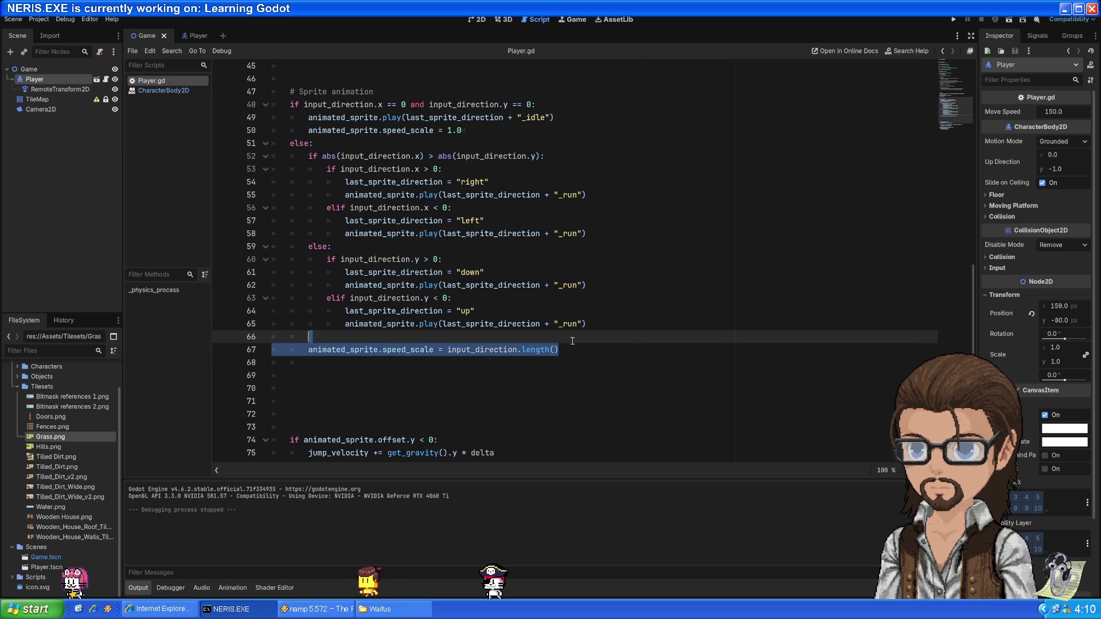
{"action": "key", "text": "ctrl+x"}
{"action": "left_click", "coordinate": [332, 143]}
{"action": "key", "text": "ctrl+v"}
Move speed_scale = 1.0 above the idle play line and delete the extra blank lines before the jump code
{"action": "left_click", "coordinate": [406, 234]}
{"action": "left_click_drag", "start_coordinate": [488, 285], "coordinate": [355, 270]}
{"action": "left_click_drag", "start_coordinate": [475, 131], "coordinate": [567, 121]}
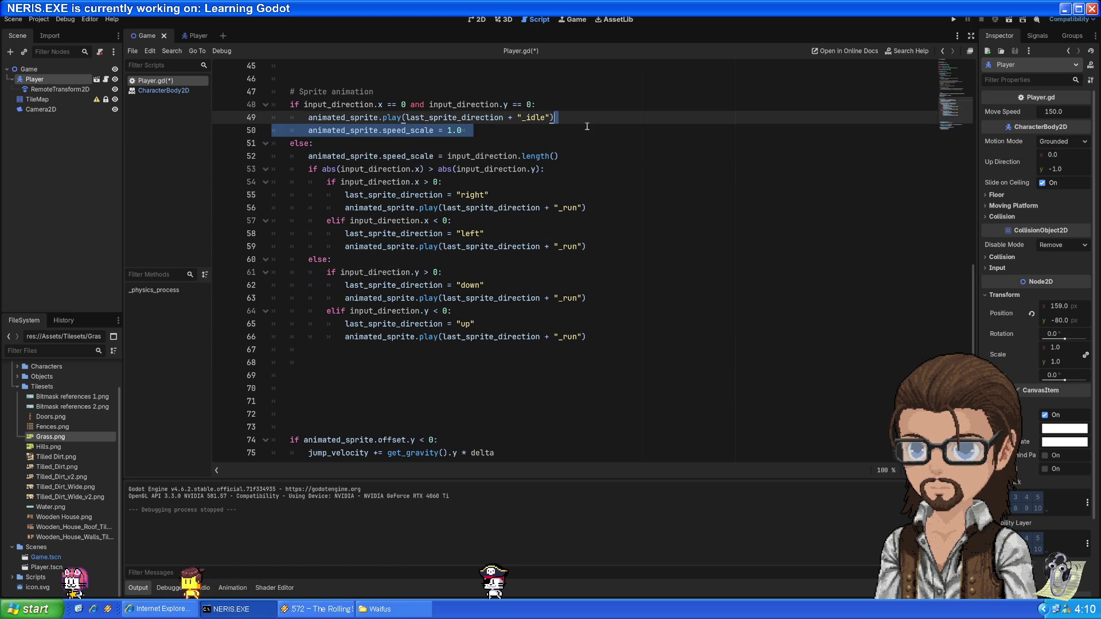
{"action": "left_click", "coordinate": [549, 131]}
{"action": "key", "text": "alt+Up"}
{"action": "left_click", "coordinate": [399, 145]}
{"action": "scroll", "coordinate": [380, 216], "scroll_direction": "down", "scroll_amount": 2}
{"action": "left_click", "coordinate": [344, 311]}
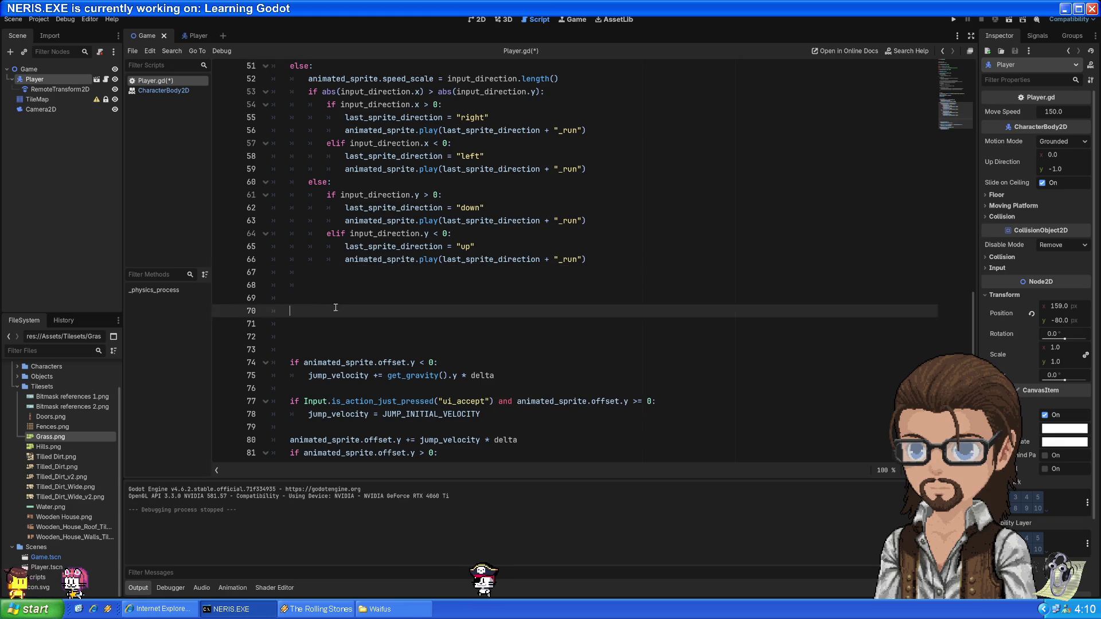
{"action": "key", "text": "Delete"}
{"action": "key", "text": "Delete"}
{"action": "key", "text": "Delete"}
{"action": "scroll", "coordinate": [378, 300], "scroll_direction": "down", "scroll_amount": 1}
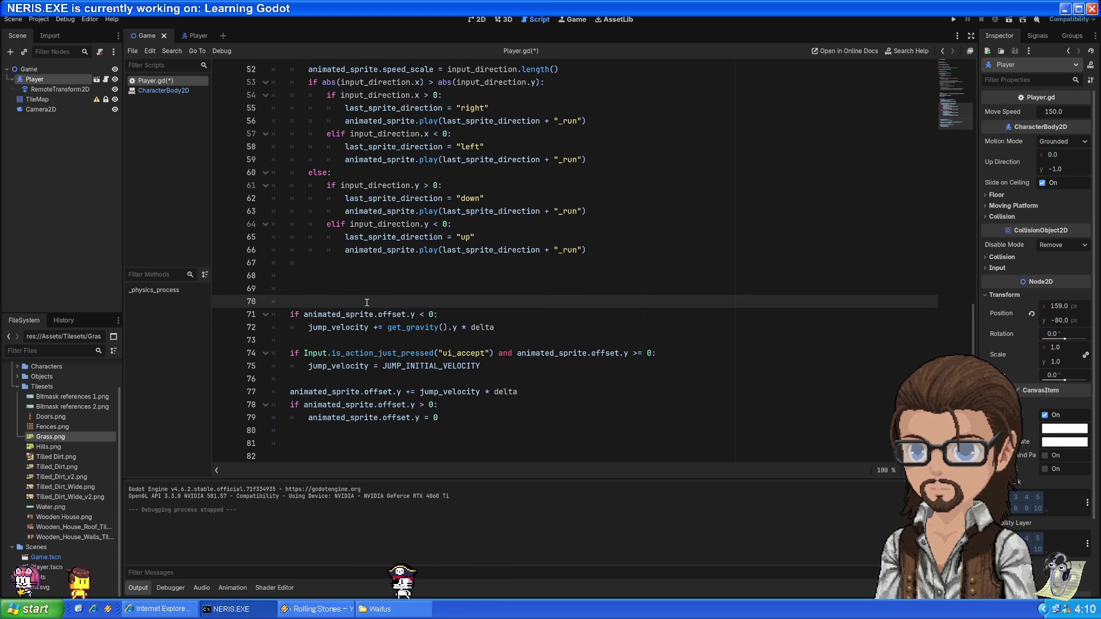
Add a '# Purely visual jump' comment above the offset jump block and save Player.gd
{"action": "type", "text": "# Vir"}
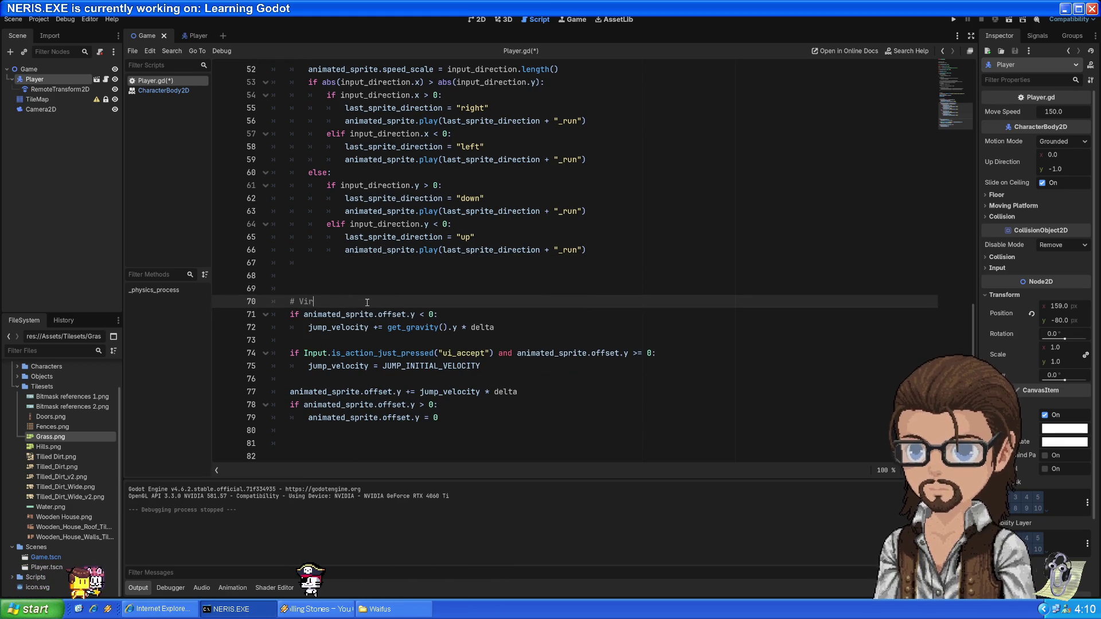
{"action": "key", "text": "BackSpace"}
{"action": "key", "text": "BackSpace"}
{"action": "key", "text": "BackSpace"}
{"action": "type", "text": "Purely v"}
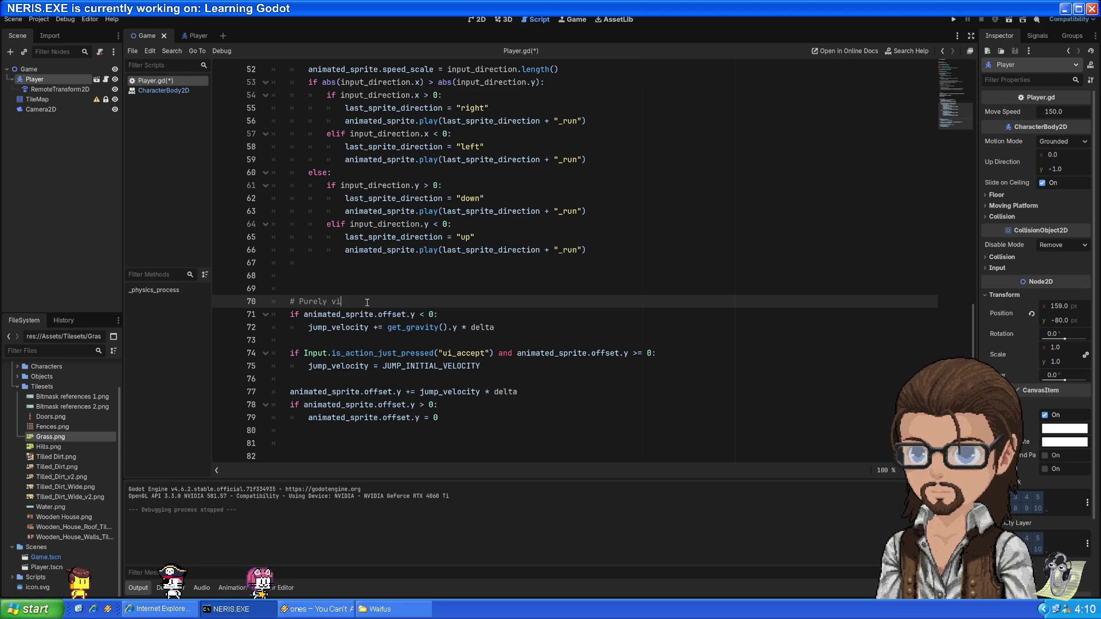
{"action": "key", "text": "ctrl+s"}
Look through the jump code down to the end of the script
{"action": "left_click", "coordinate": [408, 381]}
{"action": "left_click", "coordinate": [306, 413]}
{"action": "key", "text": "Down"}
{"action": "key", "text": "Down"}
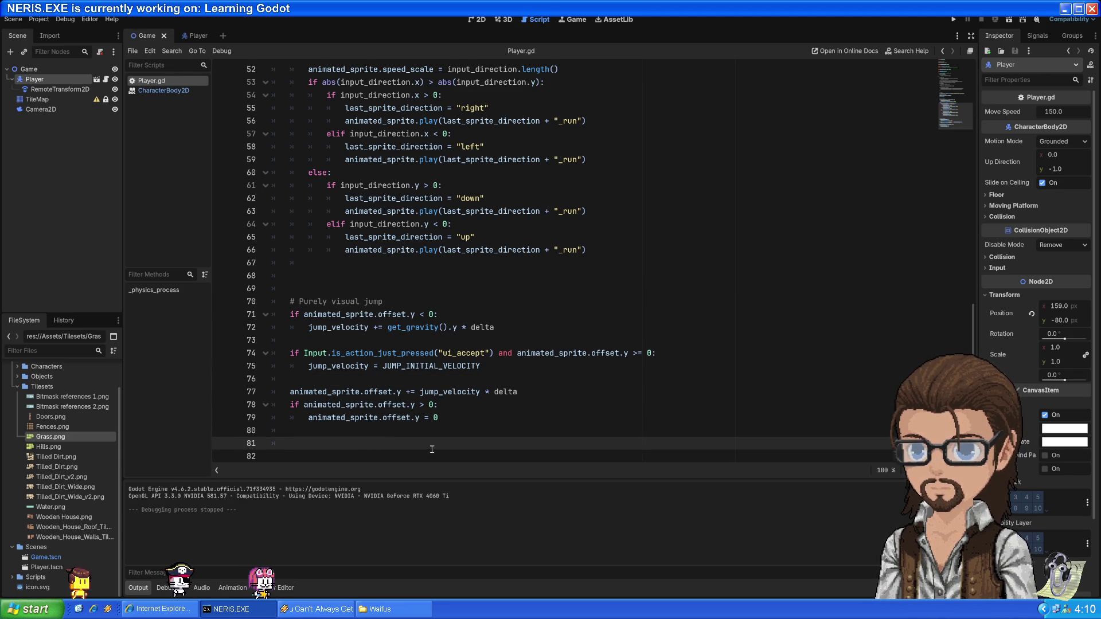
{"action": "left_click", "coordinate": [398, 459]}
{"action": "scroll", "coordinate": [414, 444], "scroll_direction": "up", "scroll_amount": 13}
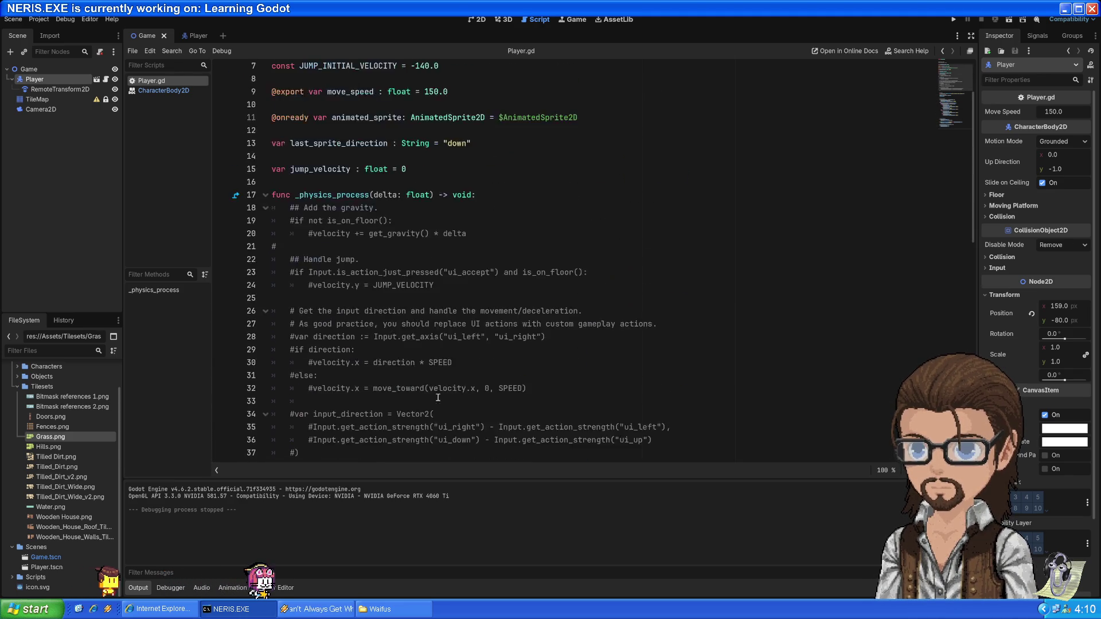
{"action": "scroll", "coordinate": [443, 379], "scroll_direction": "down", "scroll_amount": 3}
{"action": "scroll", "coordinate": [443, 380], "scroll_direction": "up", "scroll_amount": 4}
{"action": "left_click_drag", "start_coordinate": [321, 444], "coordinate": [535, 223]}
{"action": "left_click", "coordinate": [535, 223]}
Select the old commented-out input code below the gravity comments
{"action": "key", "text": "Up"}
{"action": "key", "text": "Up"}
{"action": "key", "text": "Up"}
{"action": "scroll", "coordinate": [447, 258], "scroll_direction": "up", "scroll_amount": 3}
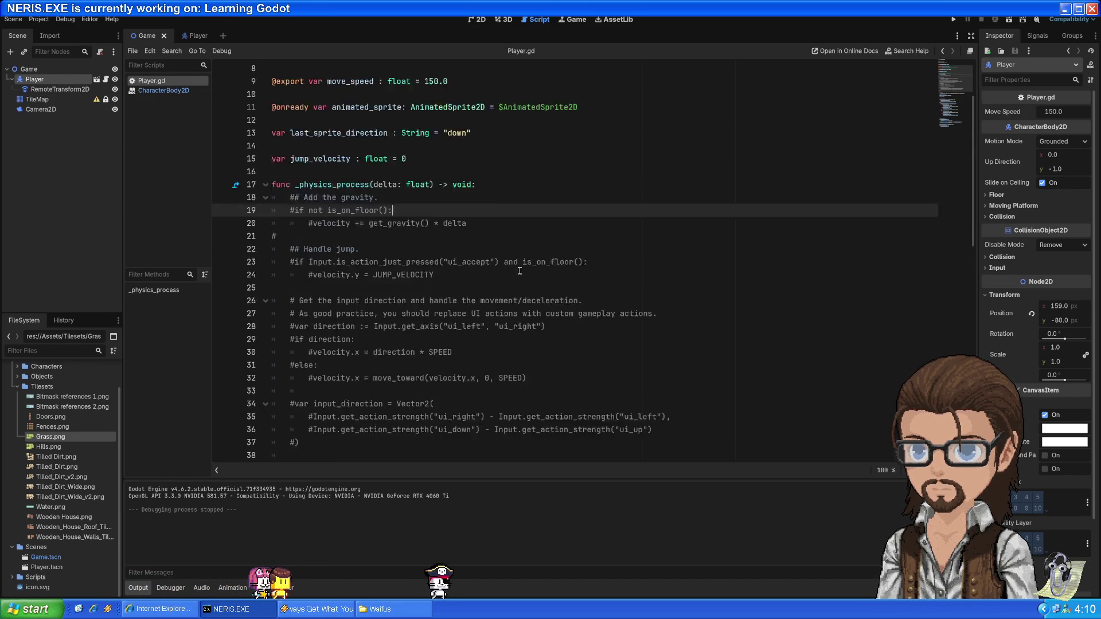
{"action": "left_click", "coordinate": [466, 224]}
{"action": "left_click", "coordinate": [404, 298]}
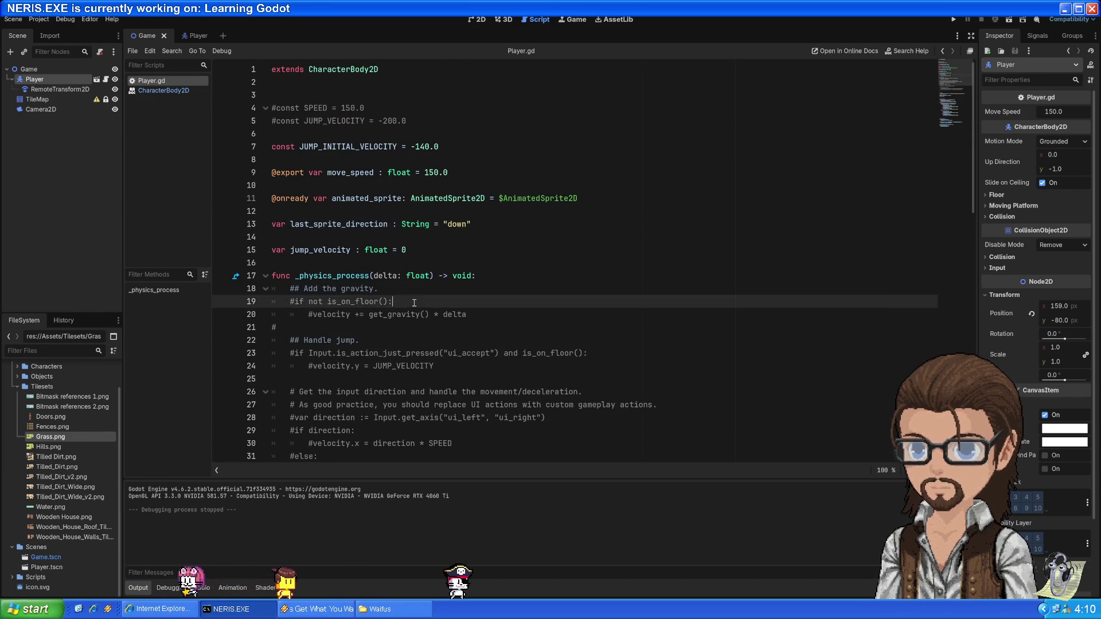
{"action": "scroll", "coordinate": [404, 298], "scroll_direction": "down", "scroll_amount": 6}
{"action": "left_click_drag", "start_coordinate": [374, 185], "coordinate": [383, 275]}
{"action": "left_click", "coordinate": [380, 315]}
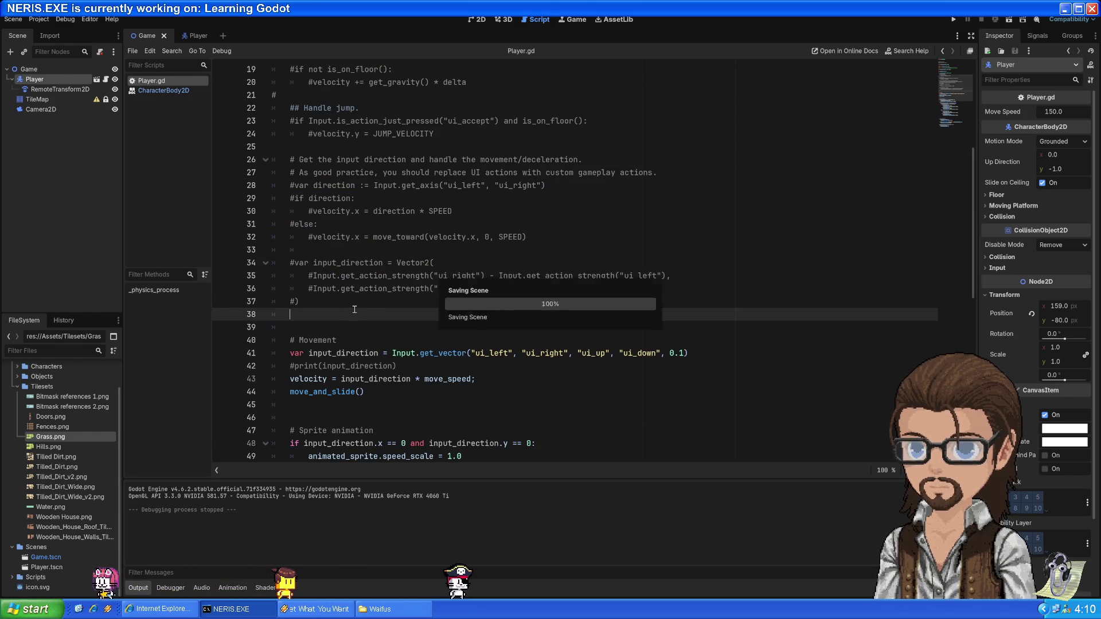
Delete the commented-out Vector2 input_direction block
{"action": "scroll", "coordinate": [365, 309], "scroll_direction": "down", "scroll_amount": 1}
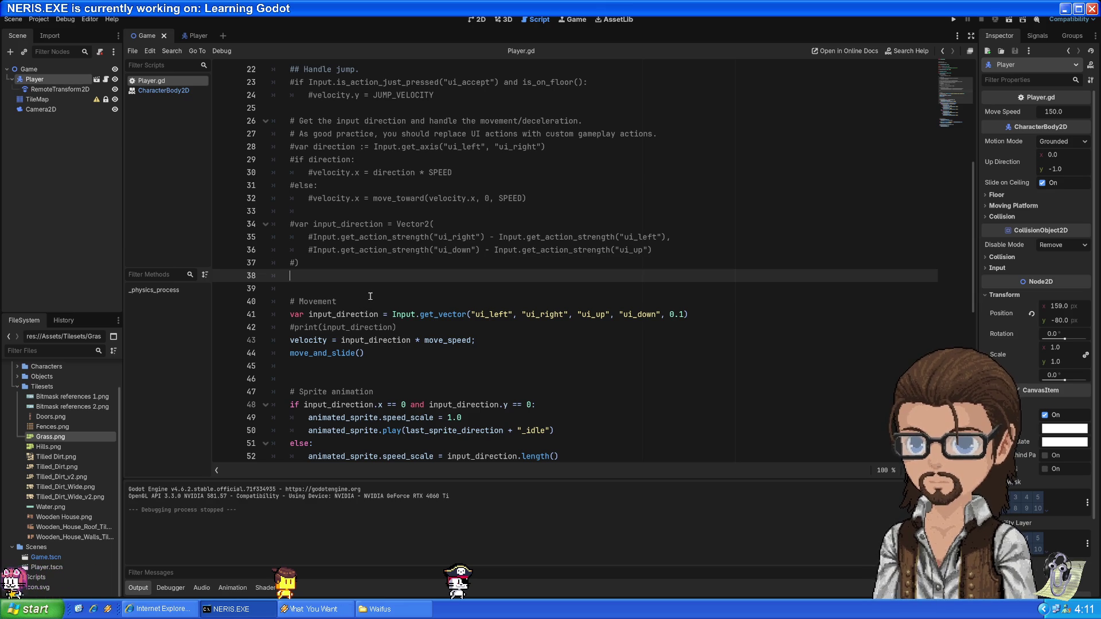
{"action": "left_click_drag", "start_coordinate": [348, 287], "coordinate": [357, 214]}
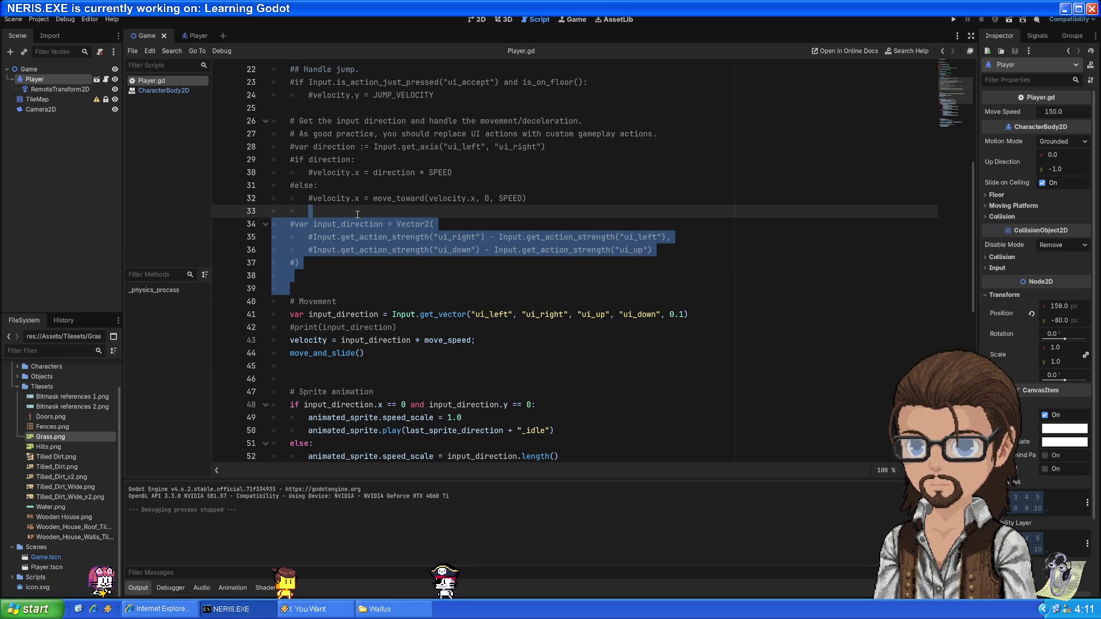
{"action": "key", "text": "BackSpace"}
{"action": "key", "text": "Down"}
{"action": "key", "text": "Up"}
{"action": "key", "text": "Up"}
{"action": "key", "text": "Up"}
Add two blank lines above the # Movement comment, save Player.gd, and run the game
{"action": "left_click", "coordinate": [377, 223]}
{"action": "key", "text": "Up"}
{"action": "key", "text": "Return"}
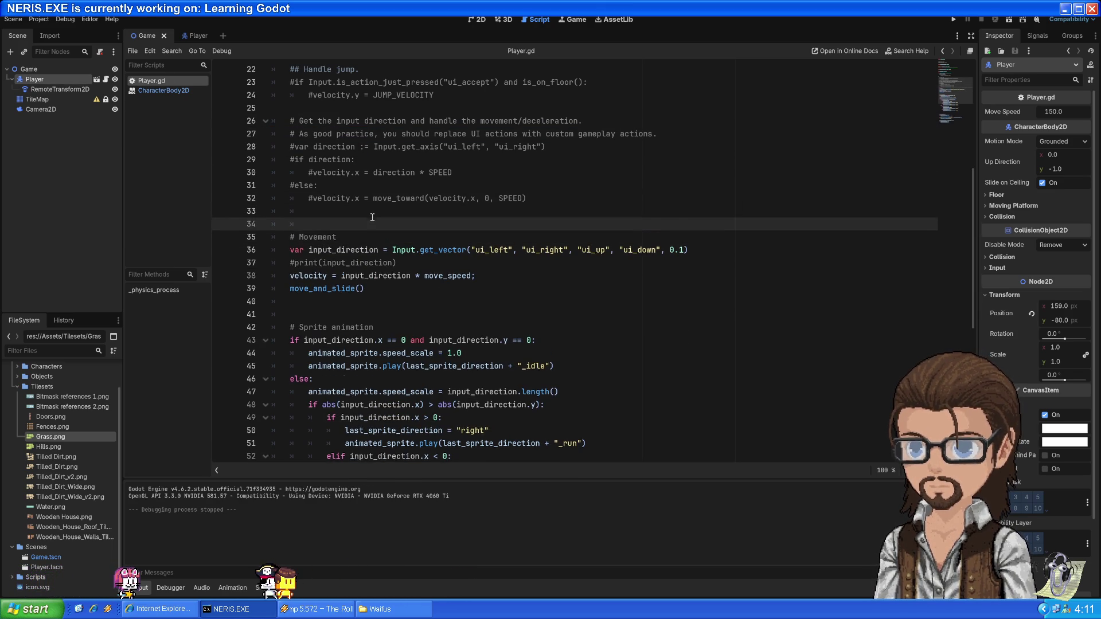
{"action": "key", "text": "Return"}
{"action": "key", "text": "ctrl+s"}
{"action": "key", "text": "Down"}
{"action": "scroll", "coordinate": [414, 321], "scroll_direction": "down", "scroll_amount": 9}
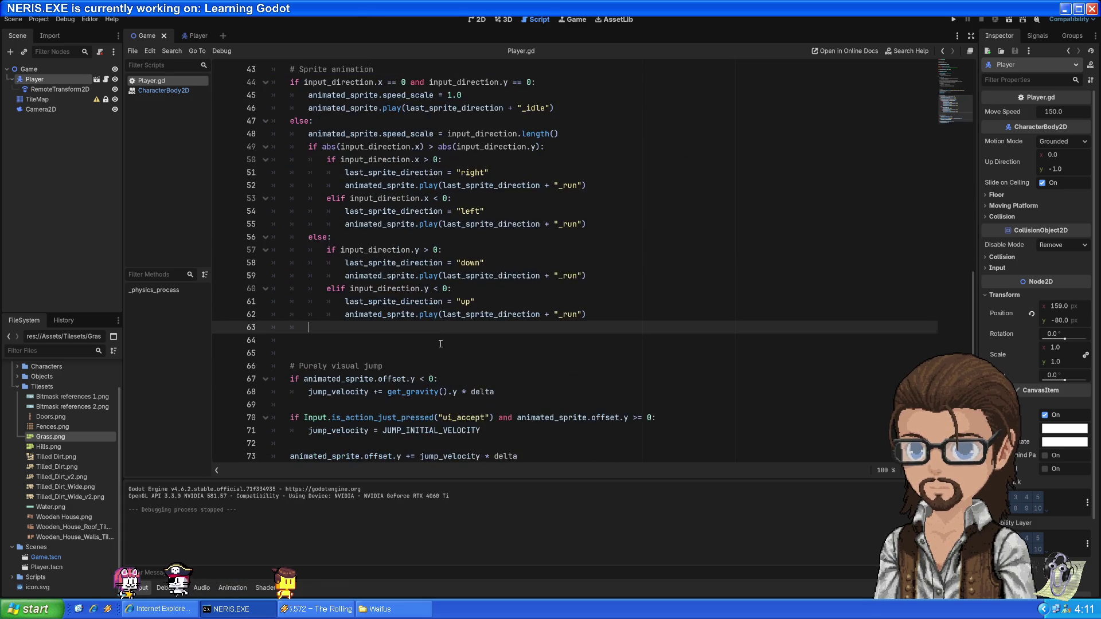
{"action": "scroll", "coordinate": [434, 348], "scroll_direction": "up", "scroll_amount": 2}
{"action": "left_click", "coordinate": [434, 348]}
{"action": "scroll", "coordinate": [435, 348], "scroll_direction": "up", "scroll_amount": 13}
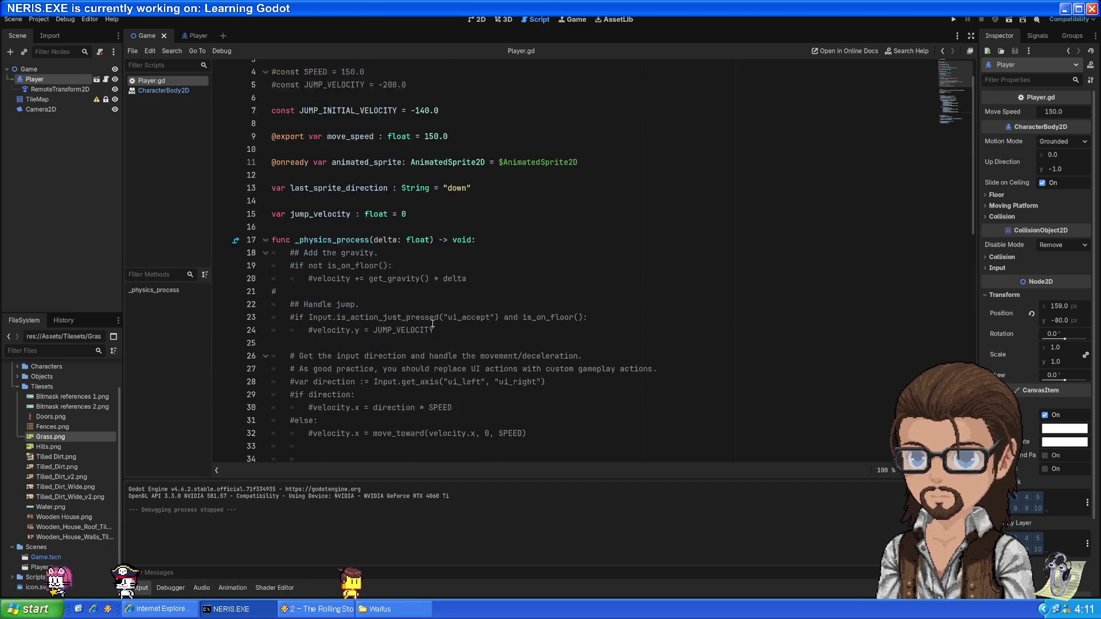
{"action": "left_click", "coordinate": [950, 20]}
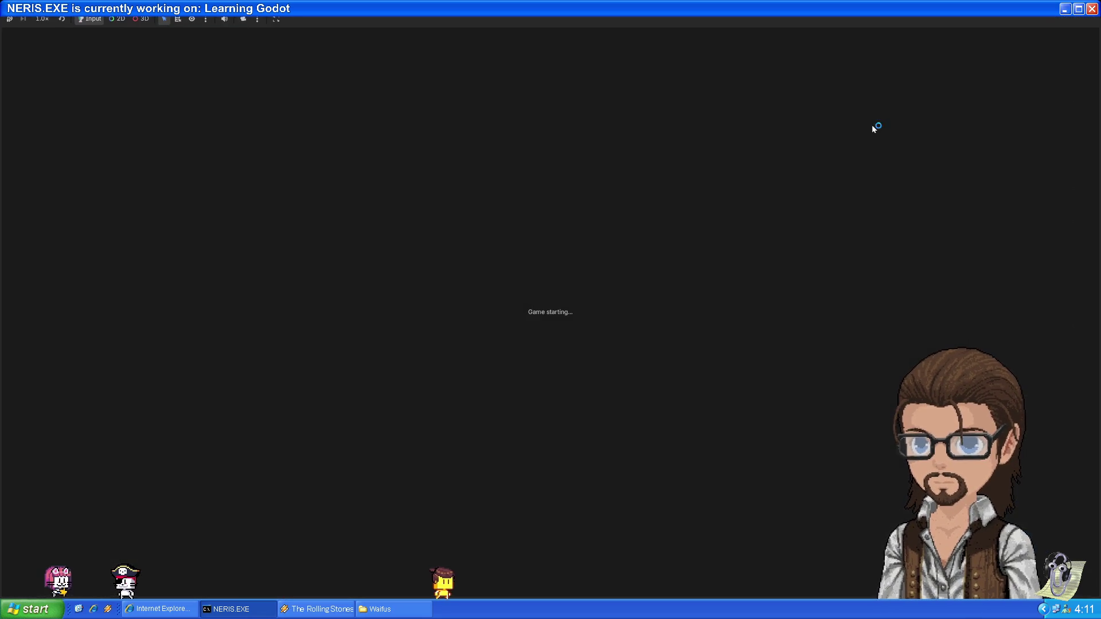
Walk the player in all directions with the arrow keys, then stop the game with F8
{"action": "key", "text": "Down"}
{"action": "key", "text": "Right"}
{"action": "key", "text": "Up"}
{"action": "key", "text": "Down"}
{"action": "key", "text": "Left"}
{"action": "key", "text": "Left"}
{"action": "key", "text": "Down"}
{"action": "key", "text": "Right"}
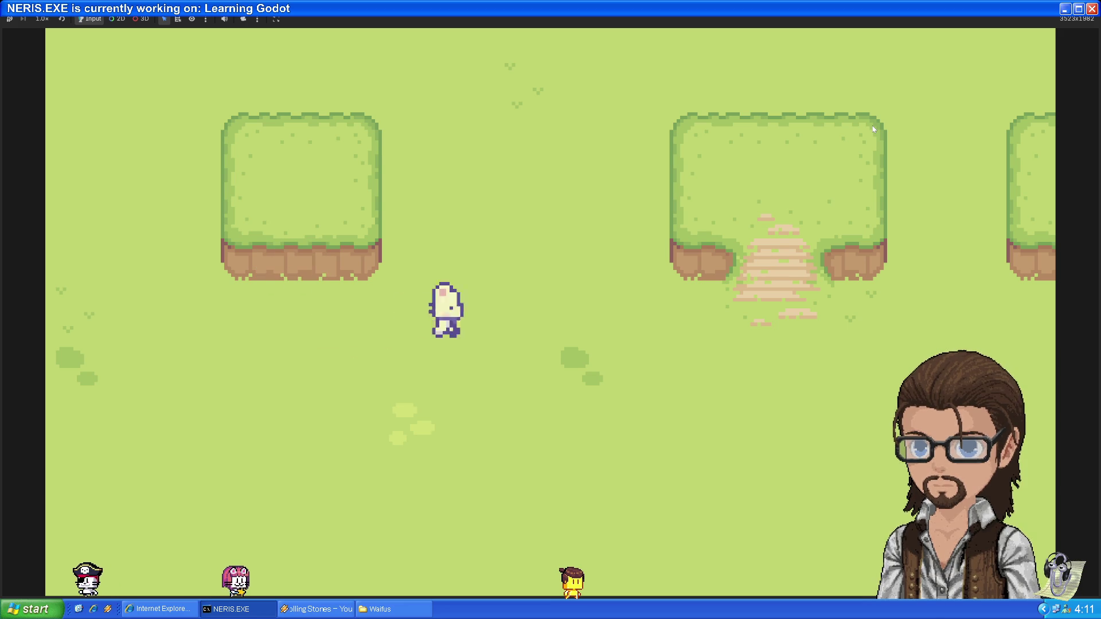
{"action": "key", "text": "Up"}
{"action": "key", "text": "Right"}
{"action": "key", "text": "Down"}
{"action": "key", "text": "Left"}
{"action": "key", "text": "Up"}
{"action": "key", "text": "Left"}
{"action": "key", "text": "Up"}
{"action": "key", "text": "Down"}
{"action": "key", "text": "Left"}
{"action": "key", "text": "Down"}
{"action": "key", "text": "Right"}
{"action": "key", "text": "Down"}
{"action": "key", "text": "Up"}
{"action": "key", "text": "Left"}
{"action": "key", "text": "Up"}
{"action": "key", "text": "Right"}
{"action": "key", "text": "Down"}
{"action": "key", "text": "Up"}
{"action": "key", "text": "Left"}
{"action": "key", "text": "Down"}
{"action": "key", "text": "Right"}
{"action": "key", "text": "Down"}
{"action": "key", "text": "Up"}
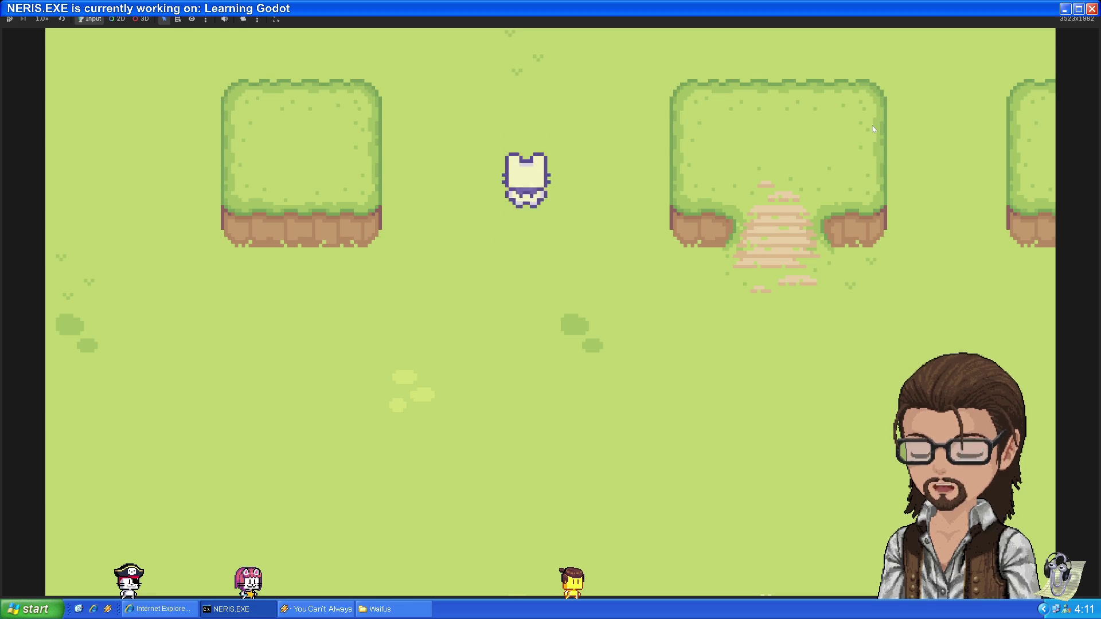
{"action": "key", "text": "Down"}
{"action": "key", "text": "Right"}
{"action": "key", "text": "Up"}
{"action": "key", "text": "Left"}
{"action": "key", "text": "Up"}
{"action": "key", "text": "Up"}
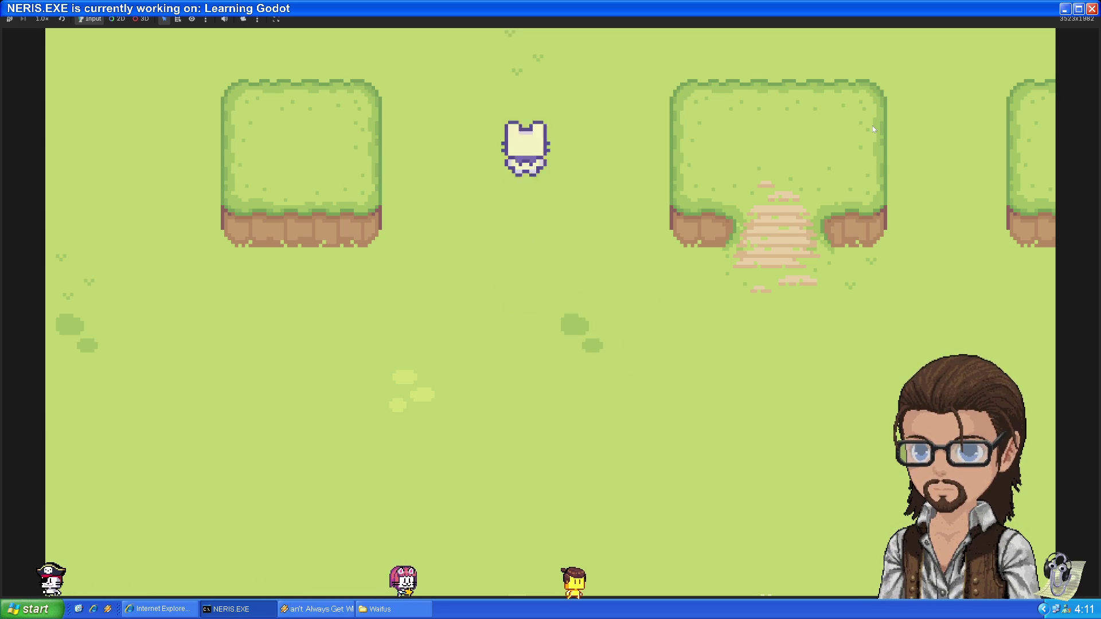
{"action": "key", "text": "Down"}
{"action": "key", "text": "Left"}
{"action": "key", "text": "Down"}
{"action": "key", "text": "Left"}
{"action": "key", "text": "Up"}
{"action": "key", "text": "Right"}
{"action": "key", "text": "Up"}
{"action": "key", "text": "Down"}
{"action": "key", "text": "Up"}
{"action": "key", "text": "Down"}
{"action": "key", "text": "Left"}
{"action": "key", "text": "Up"}
{"action": "key", "text": "Right"}
{"action": "key", "text": "Right"}
{"action": "key", "text": "Down"}
{"action": "key", "text": "Down"}
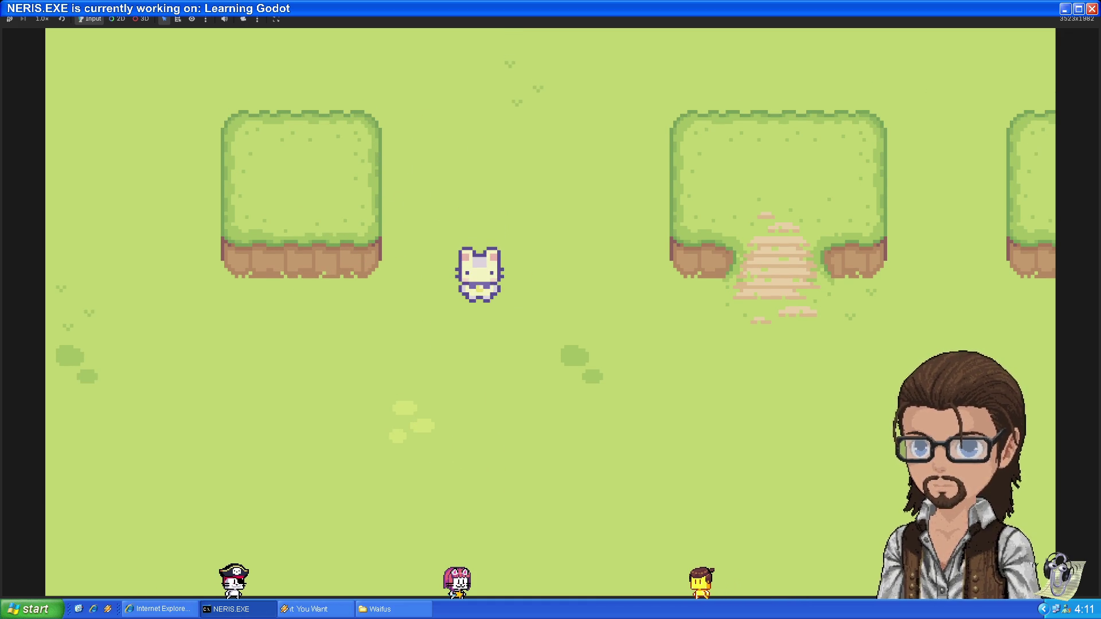
{"action": "key", "text": "F8"}
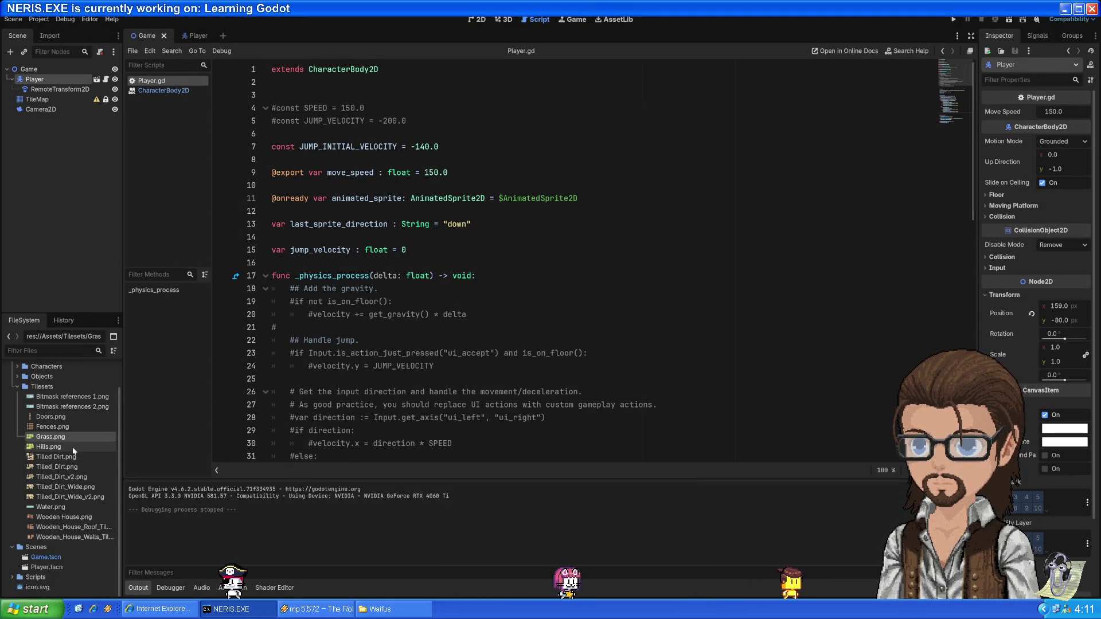
Select the old TileMap node, check its deprecation warning, and extract its layers as TileMapLayer nodes
{"action": "scroll", "coordinate": [73, 452], "scroll_direction": "up", "scroll_amount": 2}
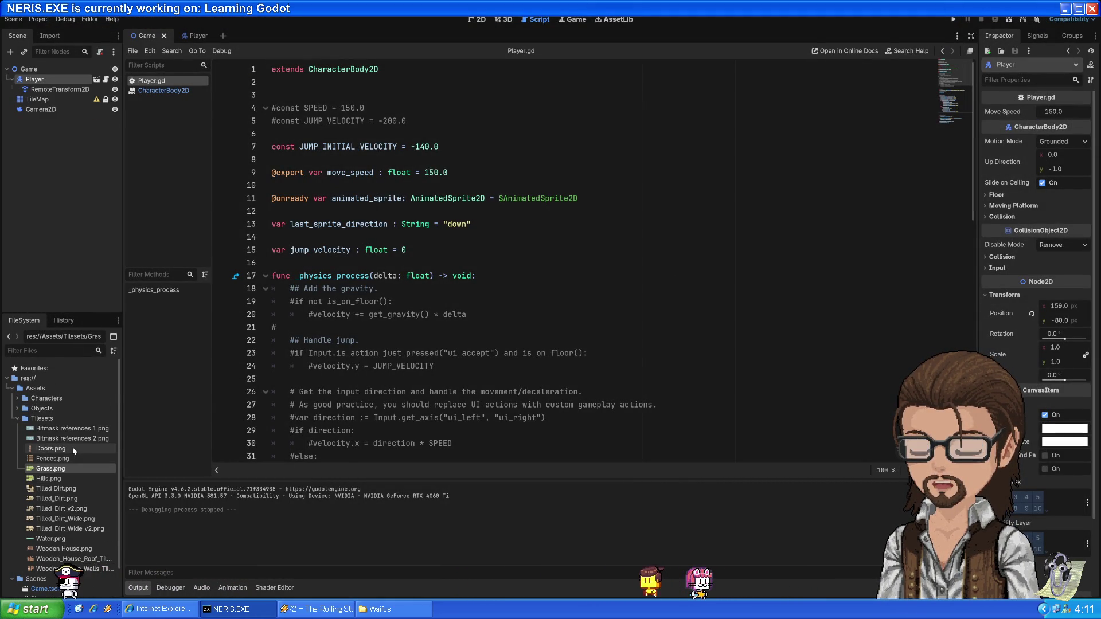
{"action": "mouse_move", "coordinate": [73, 446]}
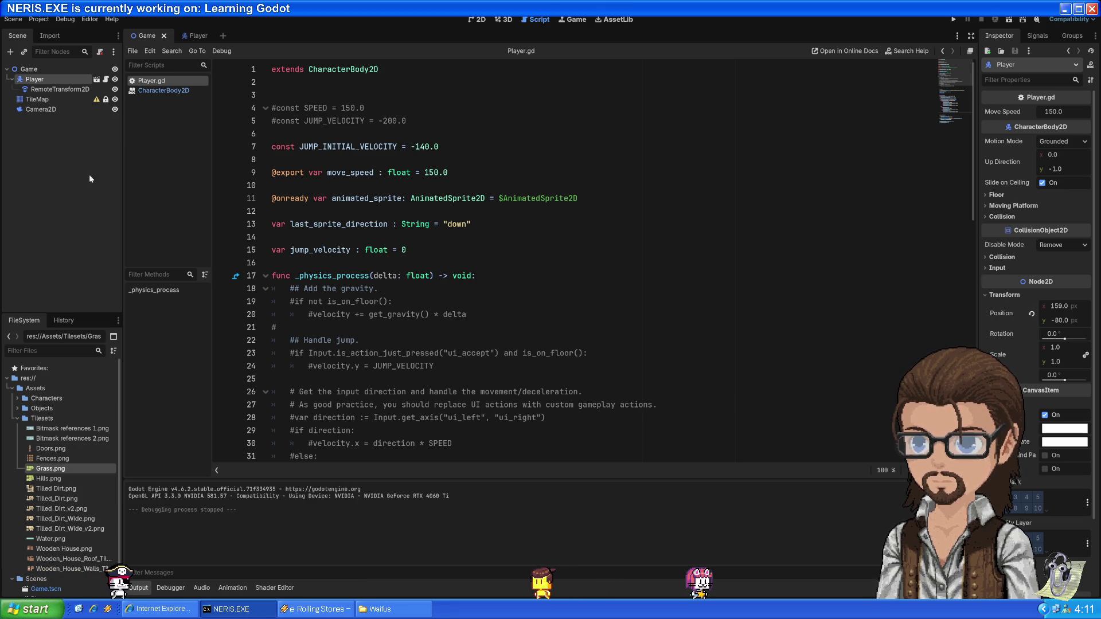
{"action": "left_click", "coordinate": [66, 98]}
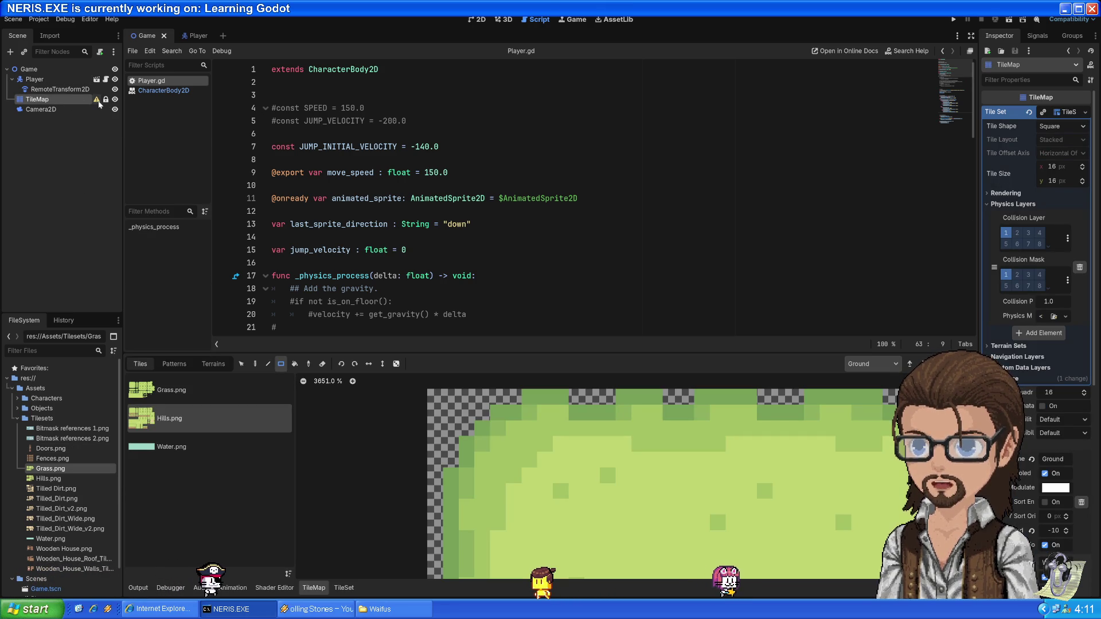
{"action": "mouse_move", "coordinate": [99, 104]}
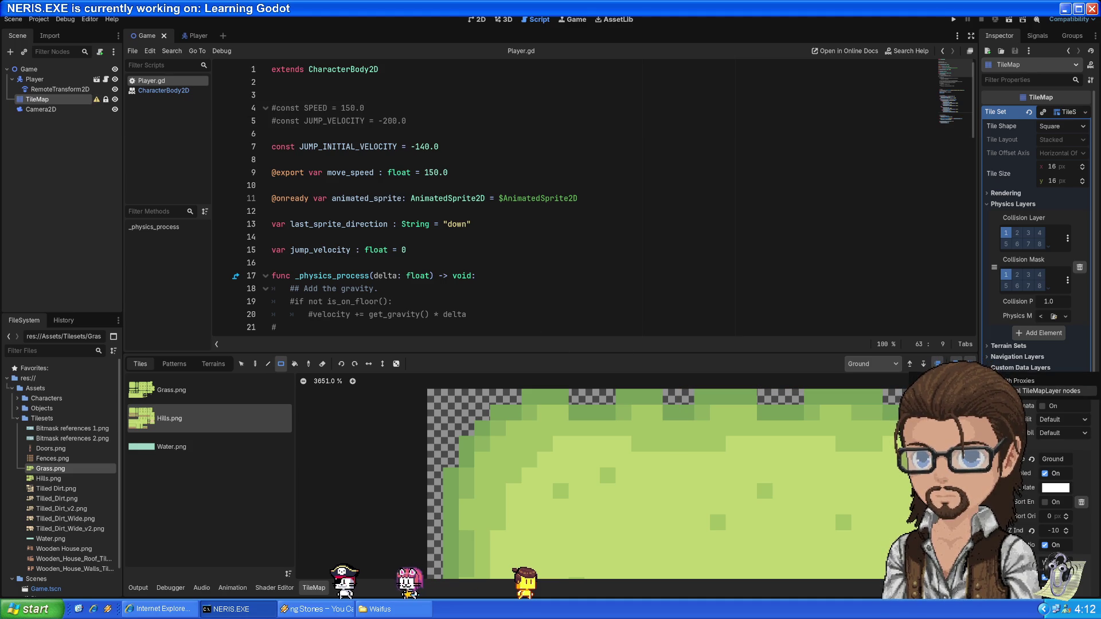
{"action": "left_click", "coordinate": [1055, 390]}
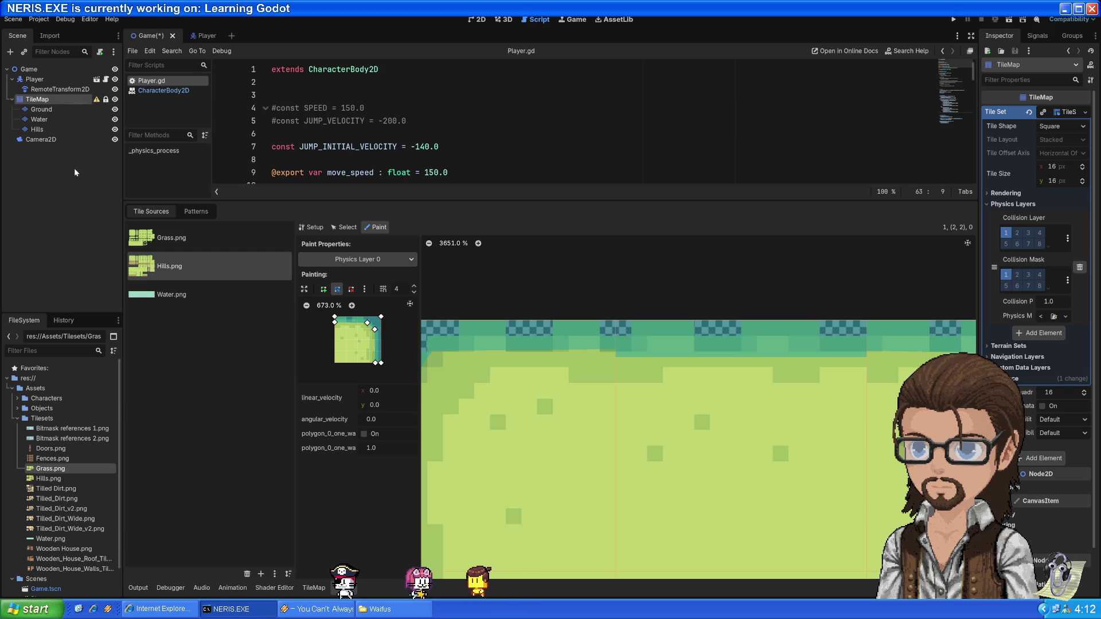
Select the new Ground, Water and Hills layer nodes in the Scene dock
{"action": "left_click", "coordinate": [41, 109]}
{"action": "left_click", "coordinate": [38, 129], "text": "shift"}
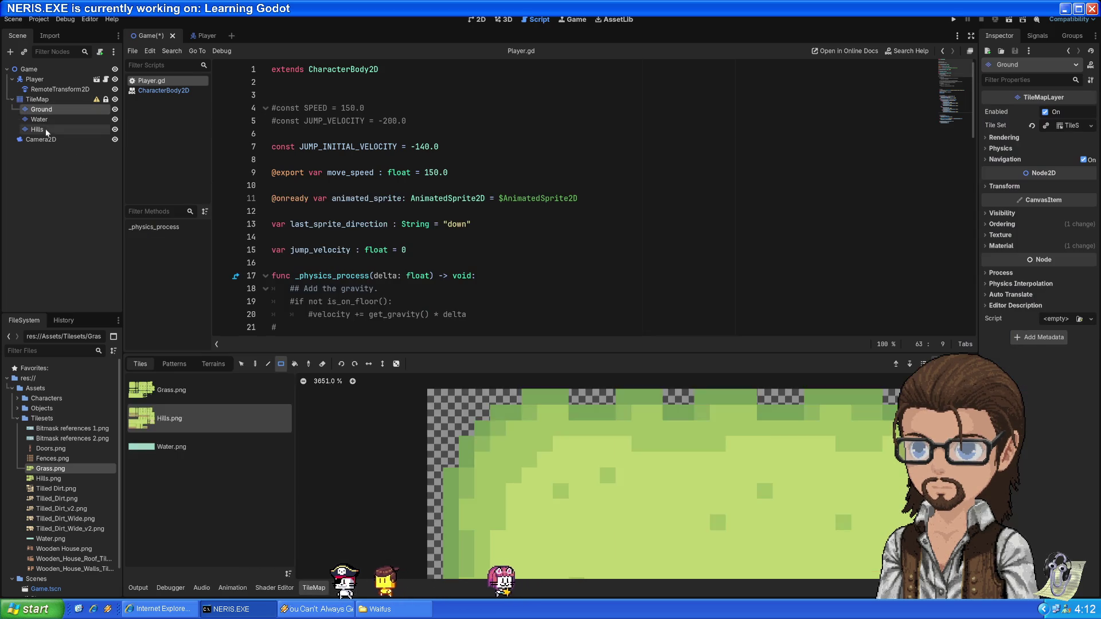
Add a plain Node under the Game root and name it Tilemap
{"action": "left_click", "coordinate": [37, 99]}
{"action": "left_click", "coordinate": [26, 69]}
{"action": "key", "text": "ctrl+a"}
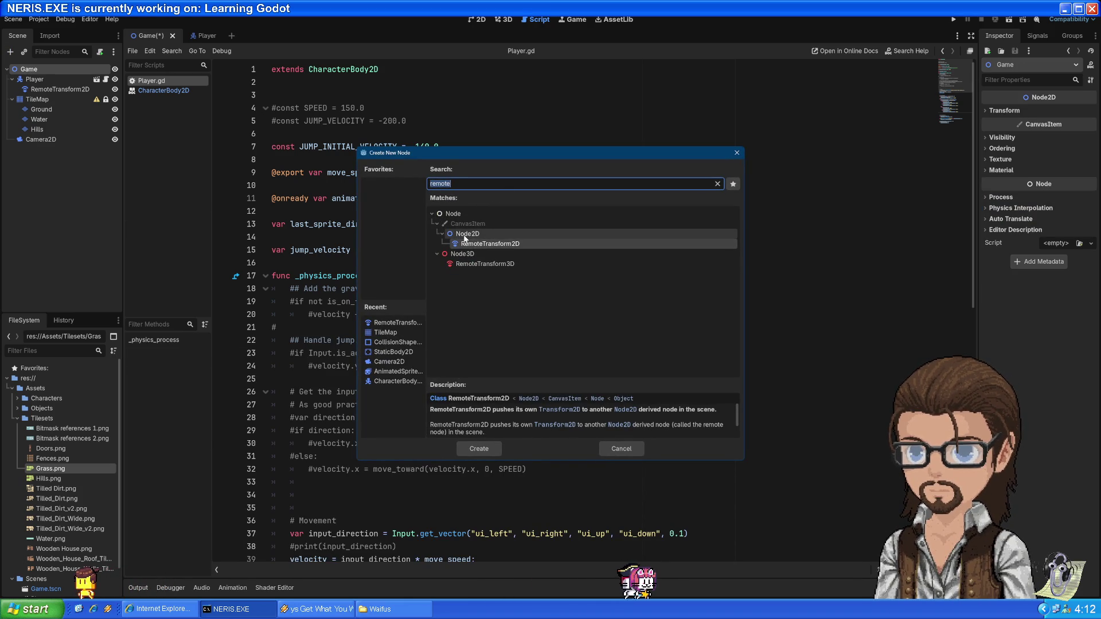
{"action": "left_click", "coordinate": [467, 234]}
{"action": "left_click", "coordinate": [464, 213]}
{"action": "double_click", "coordinate": [473, 187]}
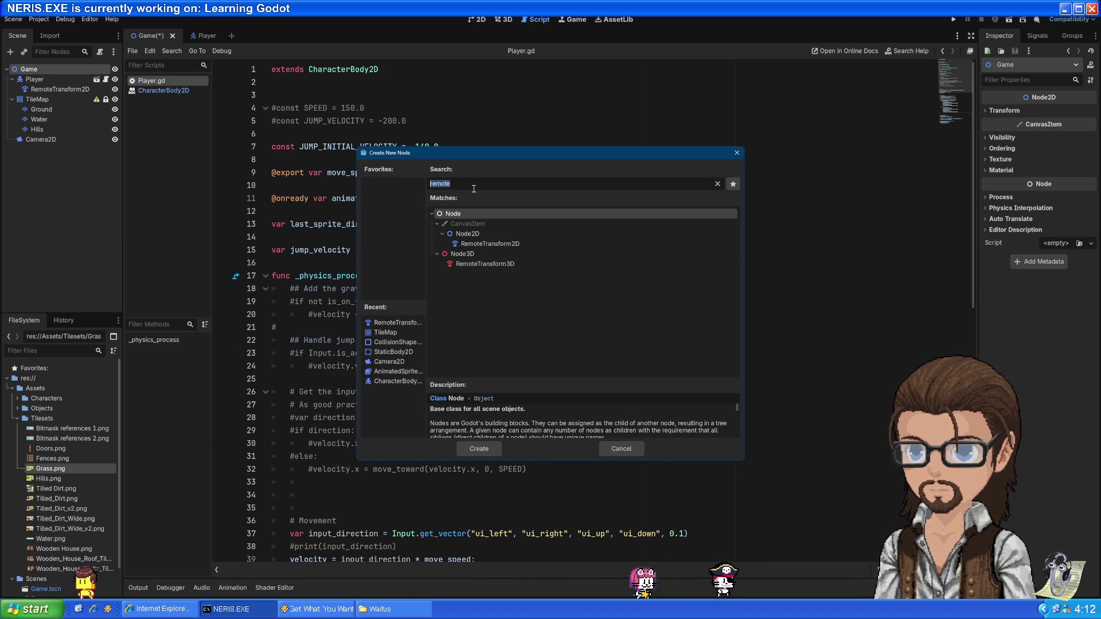
{"action": "type", "text": "Tilemap"}
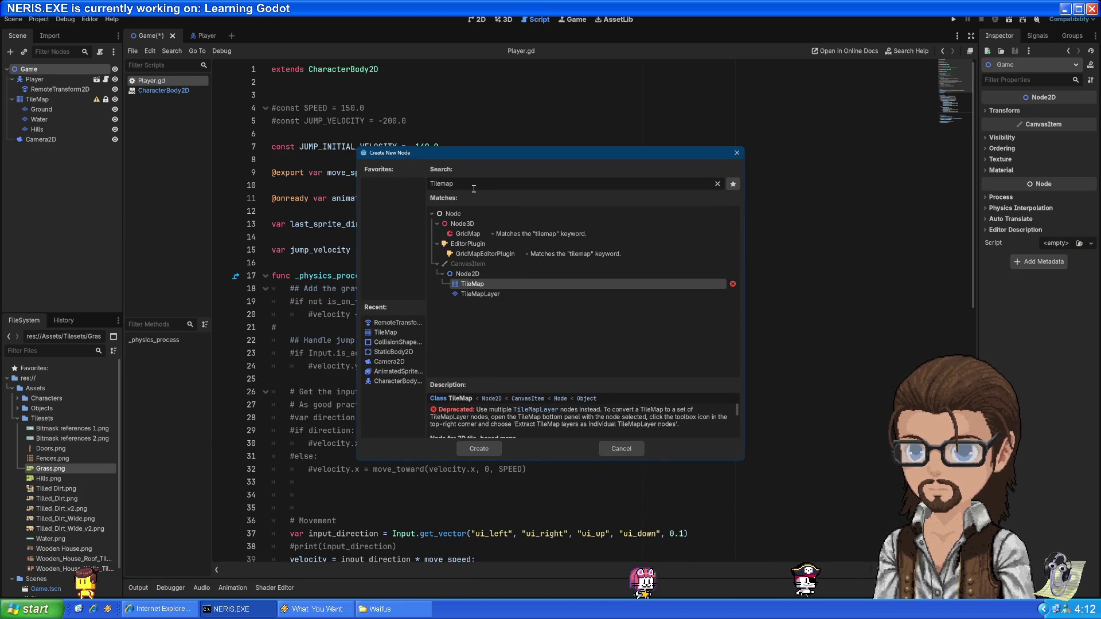
{"action": "key", "text": "ctrl+a"}
{"action": "key", "text": "BackSpace"}
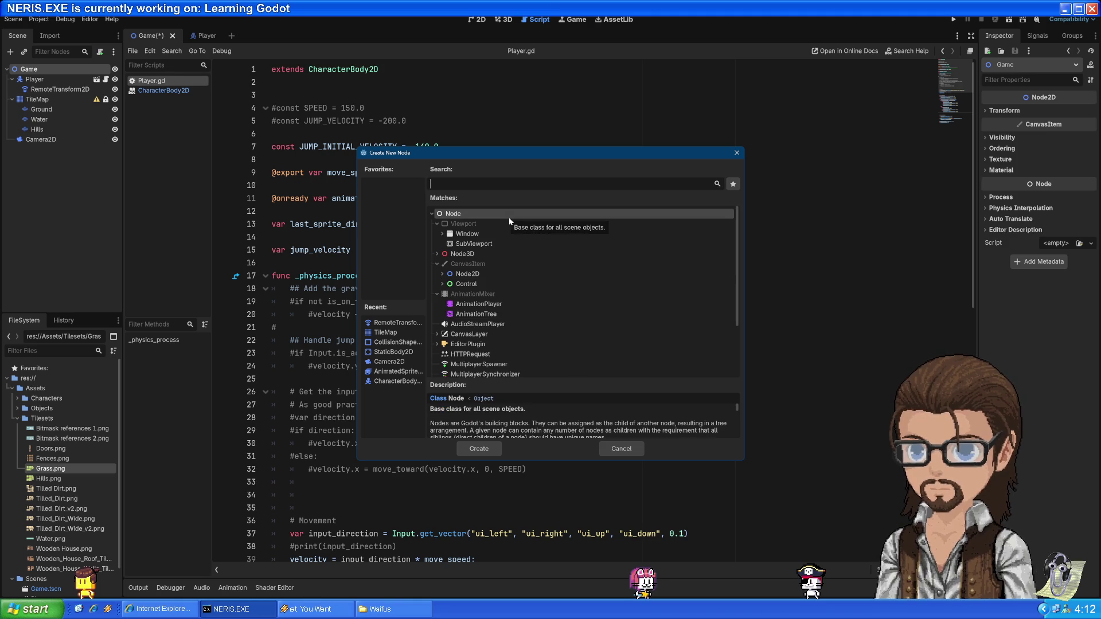
{"action": "left_click", "coordinate": [483, 449]}
{"action": "double_click", "coordinate": [40, 150]}
{"action": "type", "text": "Tilema"}
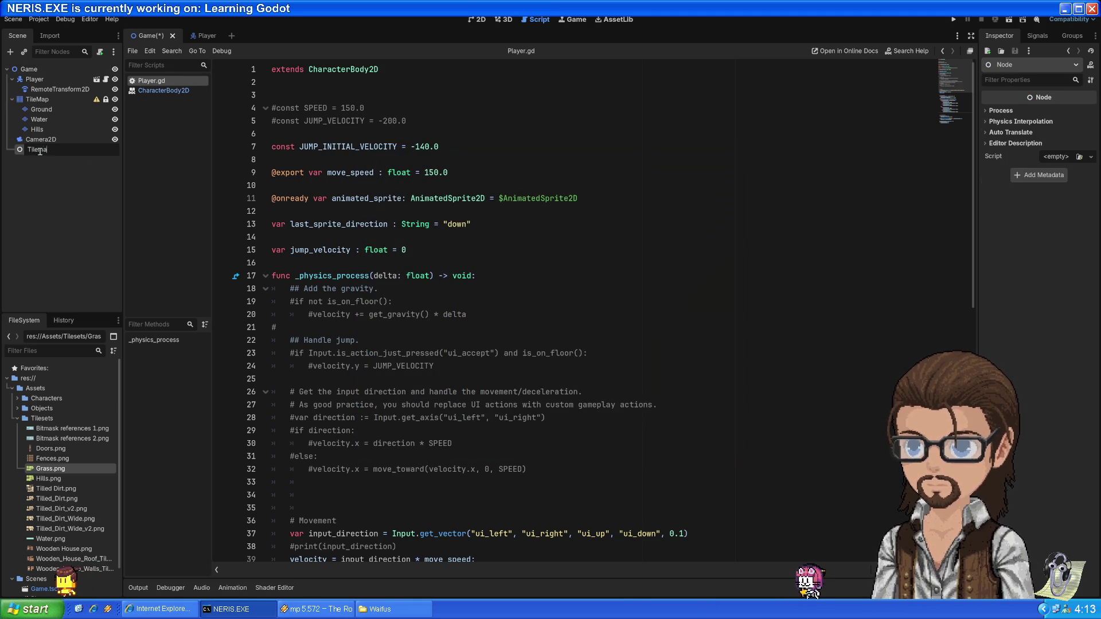
{"action": "type", "text": "p"}
{"action": "key", "text": "Return"}
Move Ground, Water and Hills under Tilemap and delete the old TileMap node
{"action": "left_click", "coordinate": [41, 109]}
{"action": "left_click", "coordinate": [37, 129], "text": "shift"}
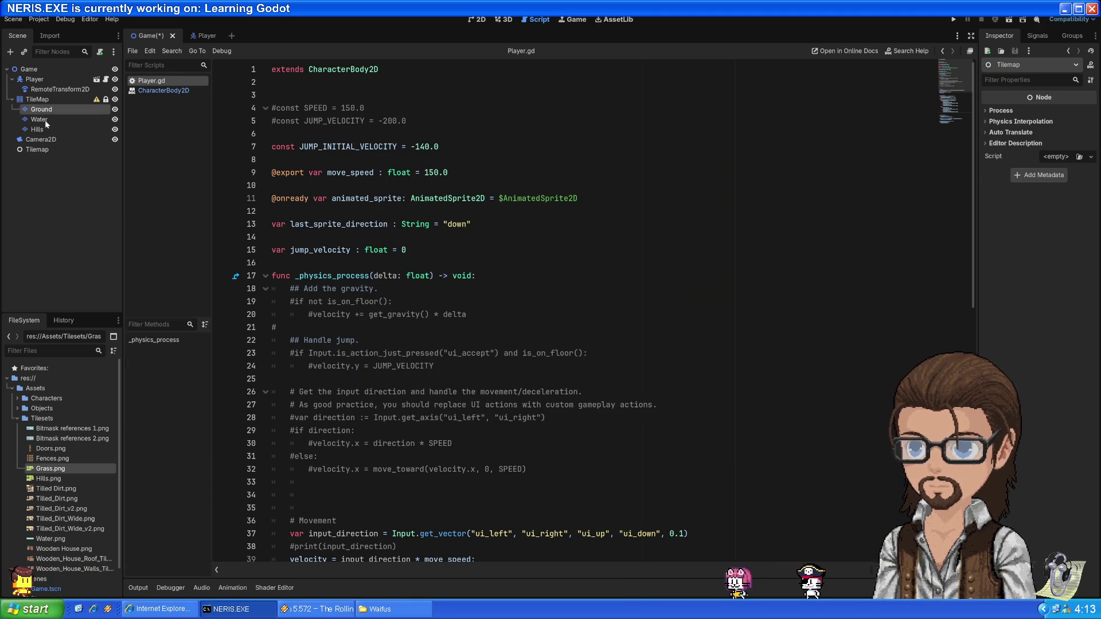
{"action": "left_click_drag", "start_coordinate": [53, 150], "coordinate": [58, 152]}
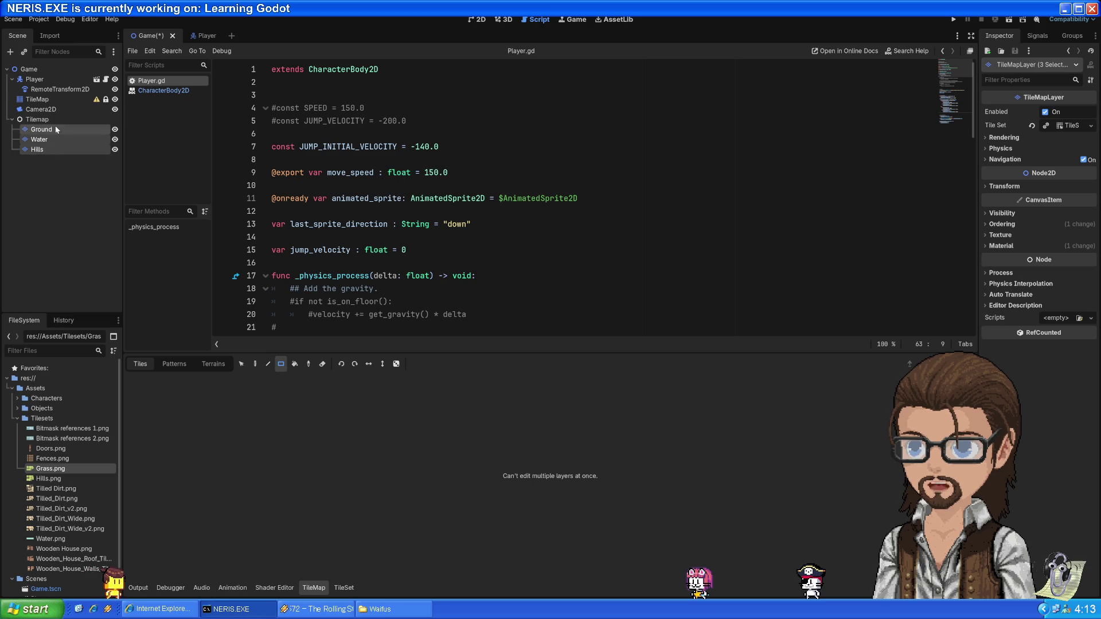
{"action": "left_click", "coordinate": [37, 101]}
{"action": "key", "text": "Delete"}
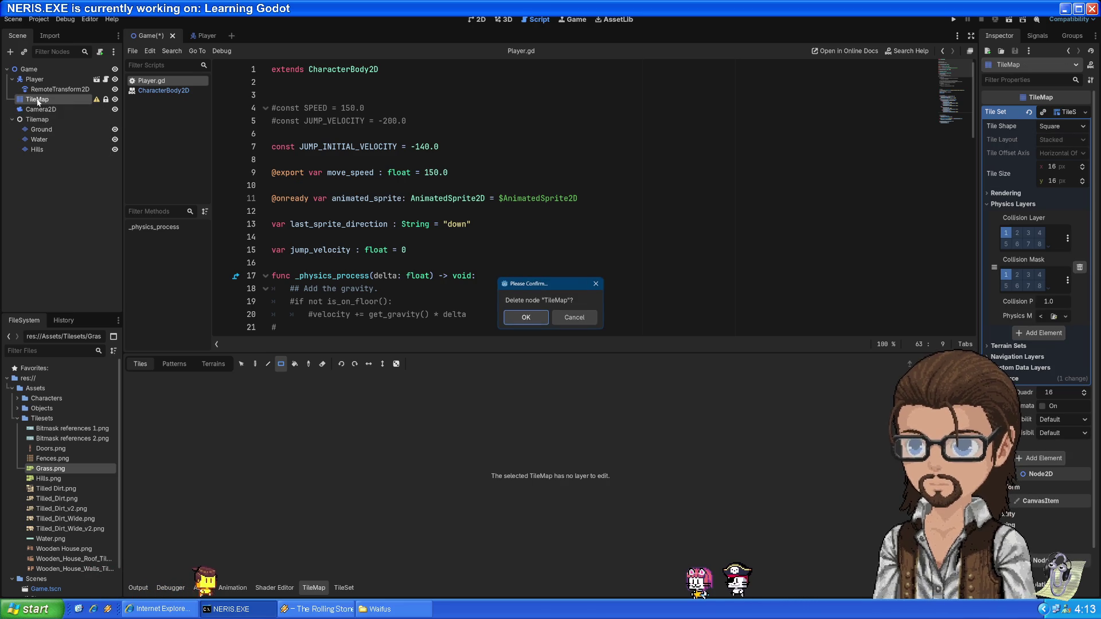
{"action": "left_click", "coordinate": [526, 317]}
Switch to the 2D view and run the game to test the map
{"action": "left_click", "coordinate": [476, 19]}
{"action": "scroll", "coordinate": [526, 205], "scroll_direction": "down", "scroll_amount": 2}
{"action": "left_click", "coordinate": [953, 20]}
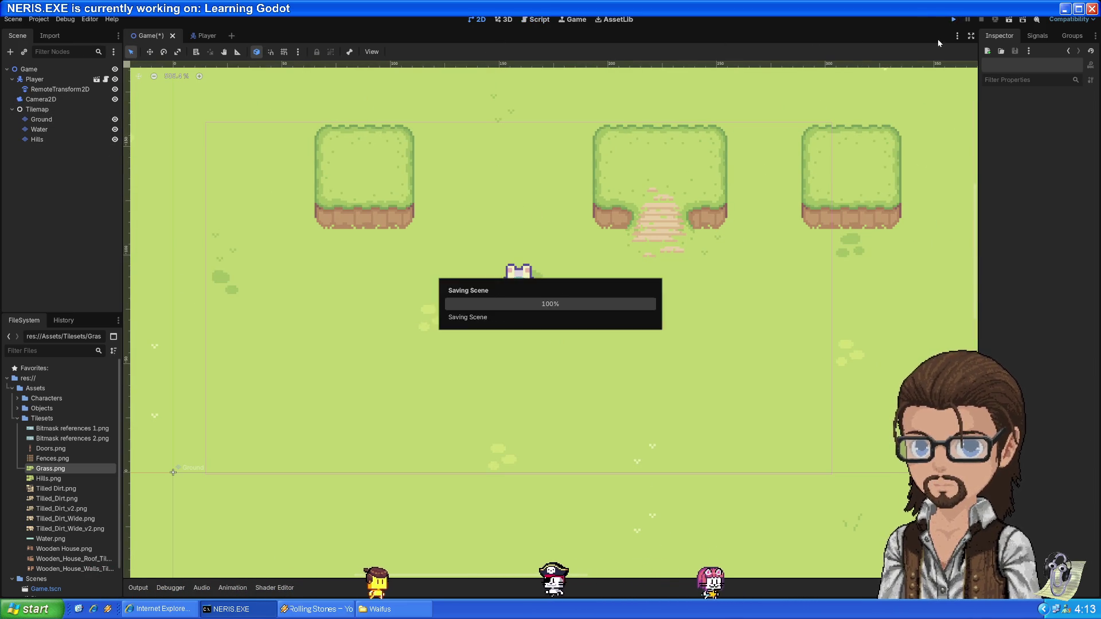
Walk the player around the grass map with the arrow keys in all directions
{"action": "key", "text": "Down"}
{"action": "key", "text": "Right"}
{"action": "key", "text": "Up"}
{"action": "key", "text": "Left"}
{"action": "key", "text": "Down"}
{"action": "key", "text": "Right"}
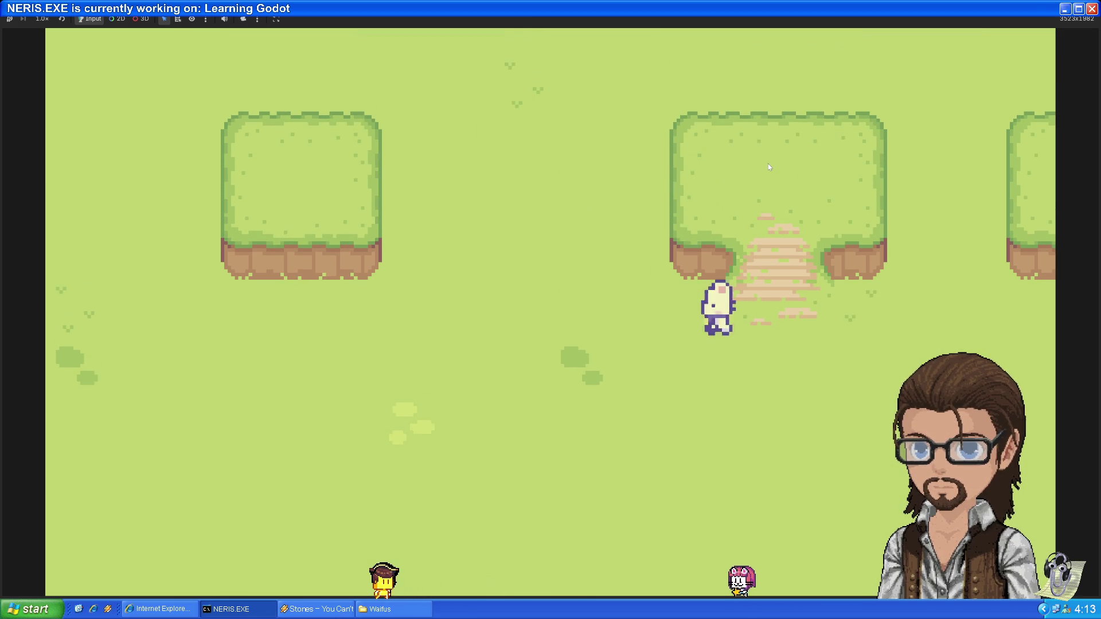
{"action": "key", "text": "Up"}
{"action": "key", "text": "Left"}
{"action": "key", "text": "Down"}
{"action": "key", "text": "Up"}
{"action": "key", "text": "Left"}
{"action": "key", "text": "Right"}
{"action": "key", "text": "Down"}
{"action": "key", "text": "Right"}
{"action": "key", "text": "Down"}
{"action": "key", "text": "Down"}
{"action": "key", "text": "Left"}
{"action": "key", "text": "Left"}
{"action": "key", "text": "Up"}
{"action": "key", "text": "Right"}
{"action": "key", "text": "Down"}
{"action": "key", "text": "Left"}
{"action": "key", "text": "Up"}
{"action": "key", "text": "Down"}
{"action": "key", "text": "Left"}
{"action": "key", "text": "Down"}
{"action": "key", "text": "Right"}
{"action": "key", "text": "Left"}
{"action": "key", "text": "Up"}
{"action": "key", "text": "Left"}
{"action": "key", "text": "Right"}
{"action": "key", "text": "Down"}
{"action": "key", "text": "Left"}
{"action": "key", "text": "Right"}
{"action": "key", "text": "Down"}
Walk the cat onto the dirt path and right hedge, then stop the game with F8
{"action": "key", "text": "Left"}
{"action": "key", "text": "Right"}
{"action": "key", "text": "Up"}
{"action": "key", "text": "Left"}
{"action": "key", "text": "Right"}
{"action": "key", "text": "Down"}
{"action": "key", "text": "Left"}
{"action": "key", "text": "Up"}
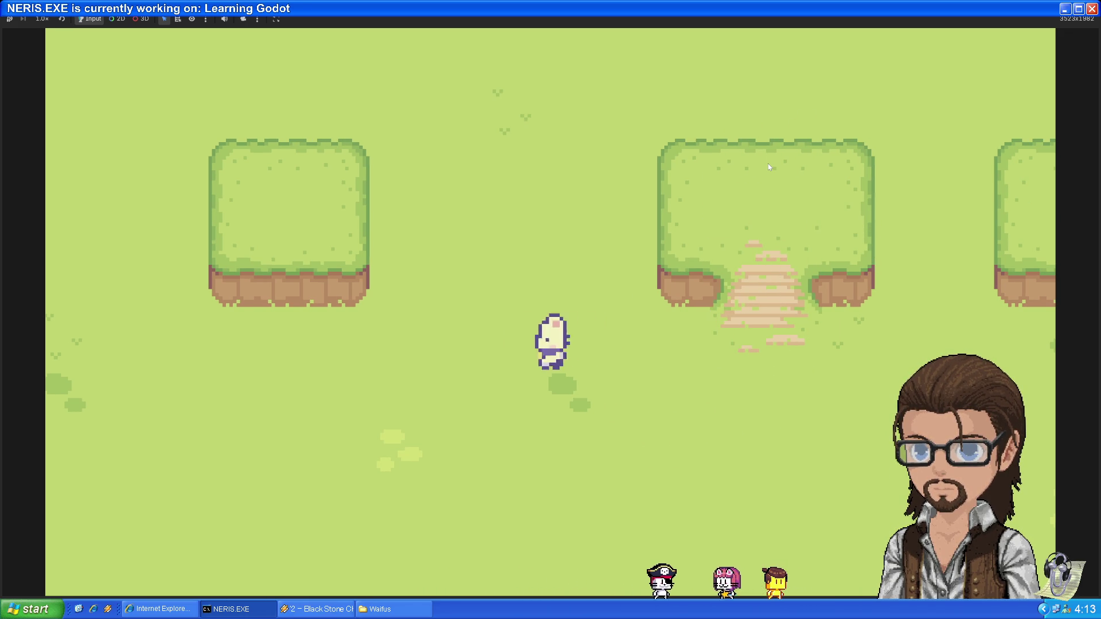
{"action": "key", "text": "Up"}
{"action": "key", "text": "Down"}
{"action": "key", "text": "Right"}
{"action": "key", "text": "Up"}
{"action": "key", "text": "Up"}
{"action": "key", "text": "Down"}
{"action": "key", "text": "Down"}
{"action": "key", "text": "Up"}
{"action": "key", "text": "Left"}
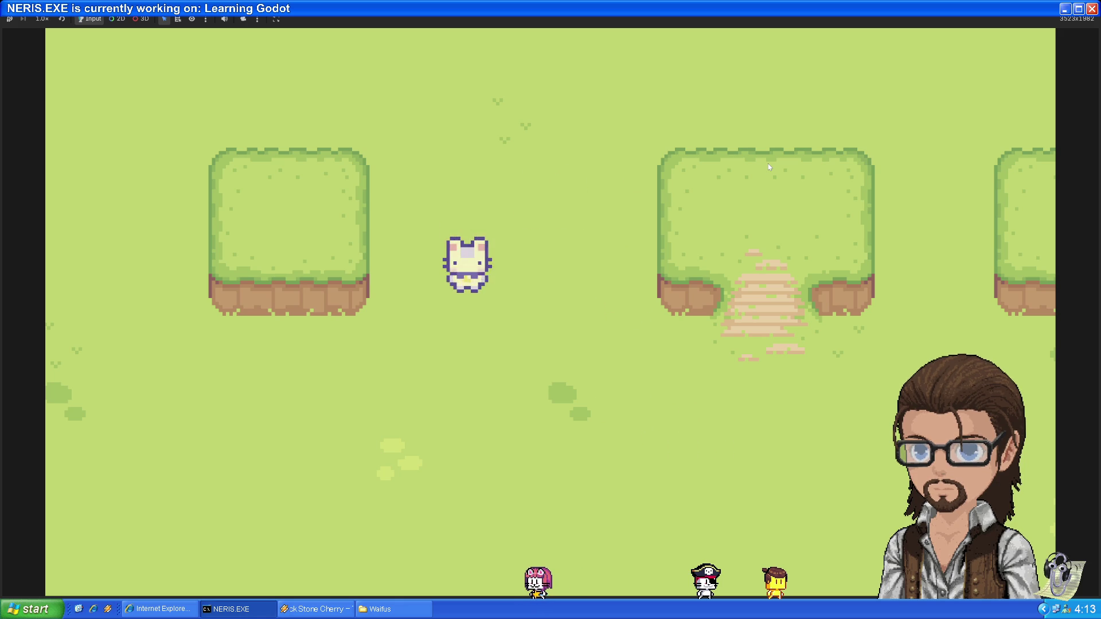
{"action": "key", "text": "Up"}
{"action": "key", "text": "Down"}
{"action": "key", "text": "Down"}
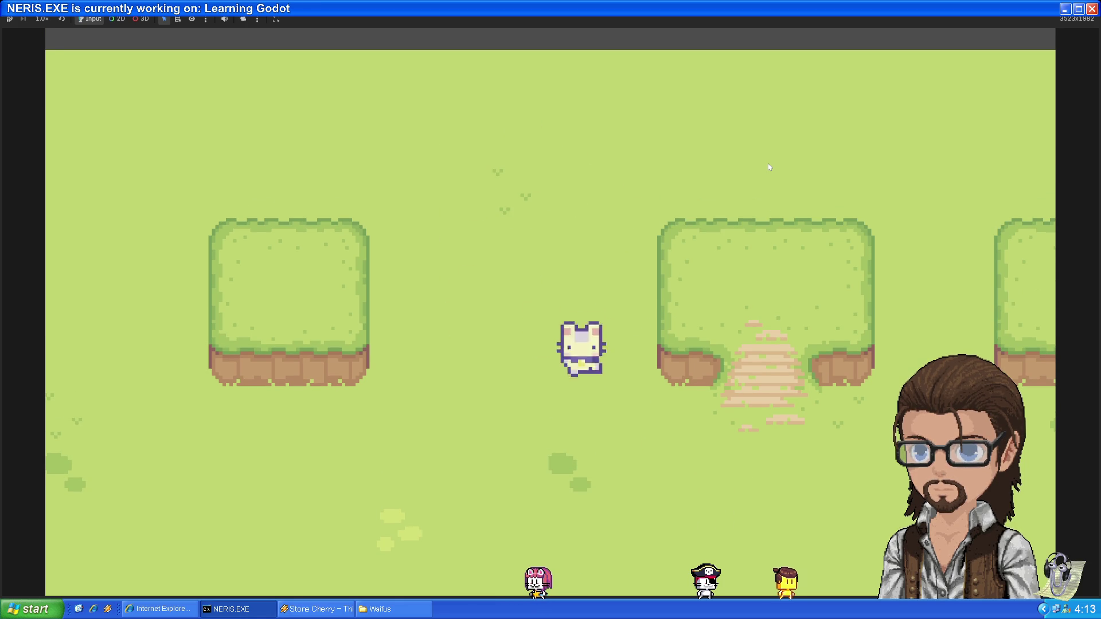
{"action": "key", "text": "Down"}
{"action": "key", "text": "Up"}
{"action": "key", "text": "Right"}
{"action": "key", "text": "Up"}
{"action": "key", "text": "Down"}
{"action": "key", "text": "Down"}
{"action": "key", "text": "Left"}
{"action": "key", "text": "Up"}
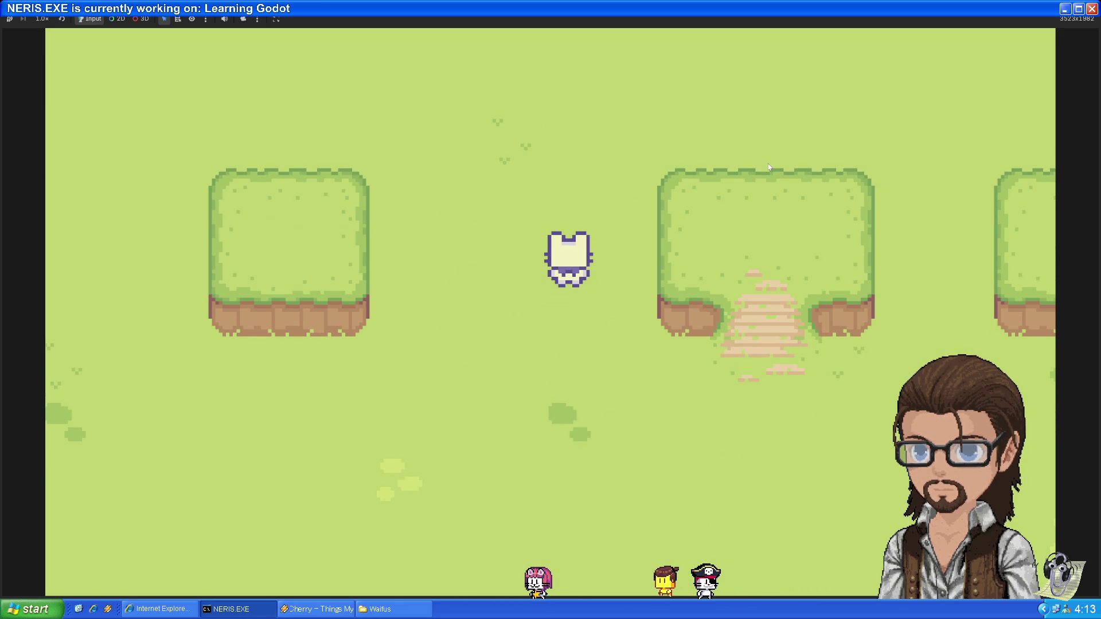
{"action": "key", "text": "F8"}
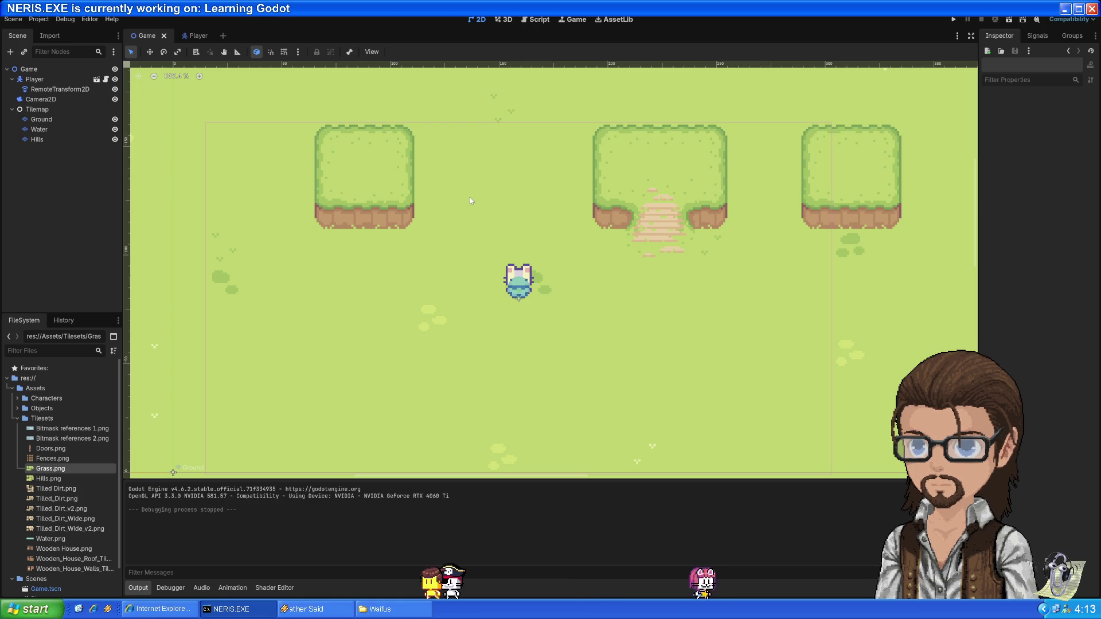
{"action": "key", "text": "ctrl+s"}
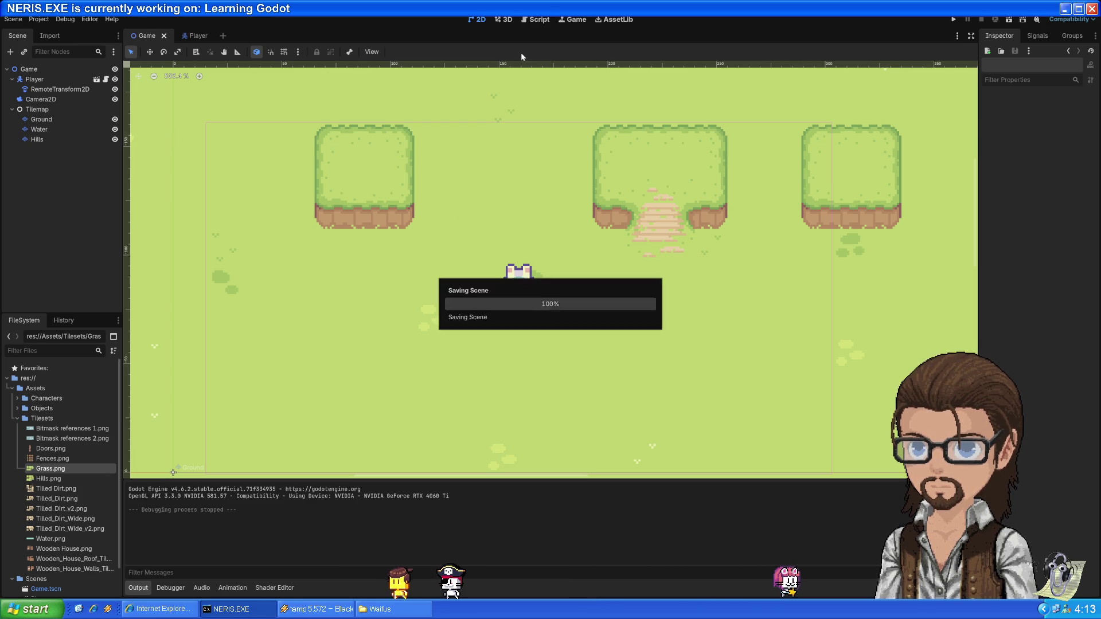
{"action": "left_click", "coordinate": [536, 19]}
{"action": "left_click", "coordinate": [545, 253]}
{"action": "scroll", "coordinate": [545, 252], "scroll_direction": "down", "scroll_amount": 6}
{"action": "left_click", "coordinate": [544, 262]}
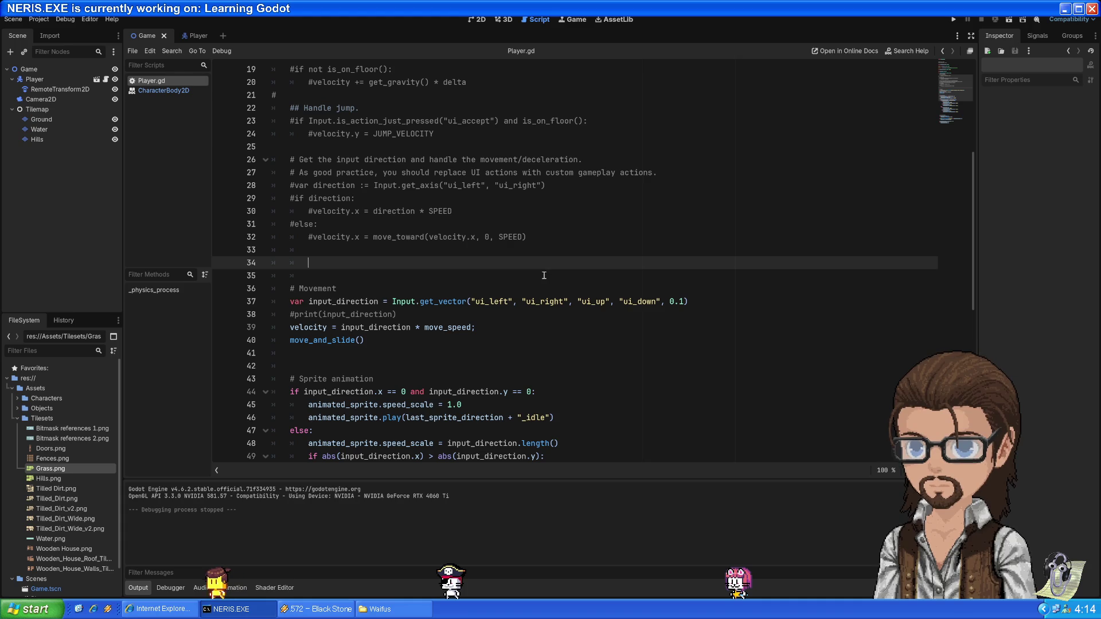
{"action": "scroll", "coordinate": [544, 277], "scroll_direction": "down", "scroll_amount": 7}
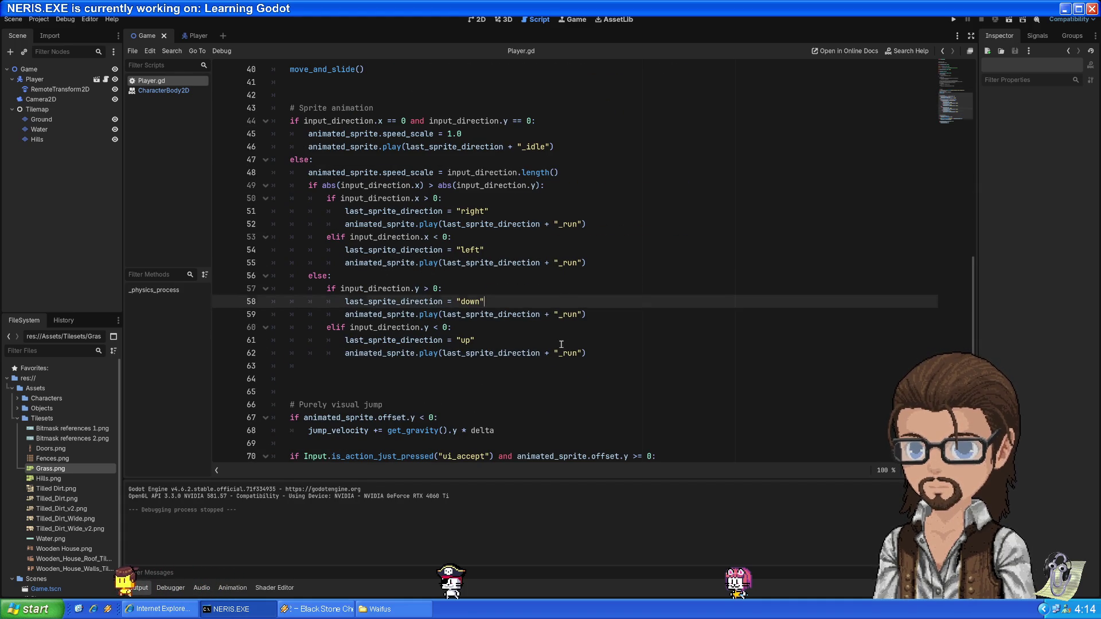
{"action": "left_click", "coordinate": [542, 383]}
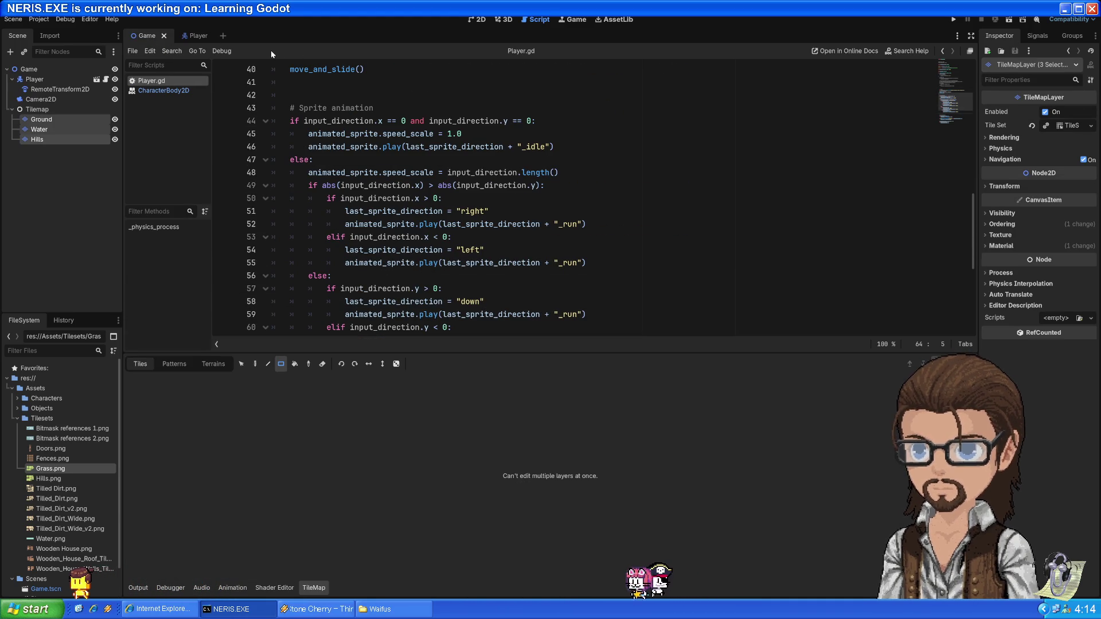
{"action": "left_click", "coordinate": [195, 35]}
{"action": "left_click", "coordinate": [144, 36]}
{"action": "left_click", "coordinate": [192, 35]}
{"action": "left_click", "coordinate": [144, 35]}
{"action": "mouse_move", "coordinate": [561, 172]}
{"action": "left_mouse_down"}
{"action": "mouse_move", "coordinate": [425, 198]}
{"action": "mouse_move", "coordinate": [573, 223]}
{"action": "left_mouse_up"}
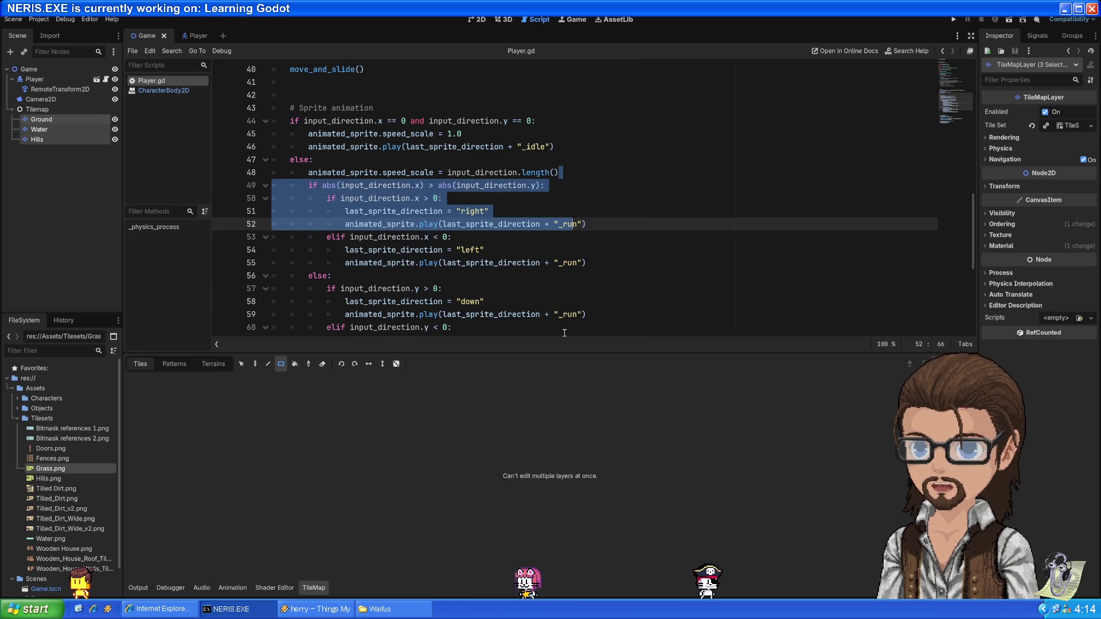
{"action": "left_click_drag", "start_coordinate": [525, 352], "coordinate": [526, 473]}
{"action": "left_click", "coordinate": [610, 107]}
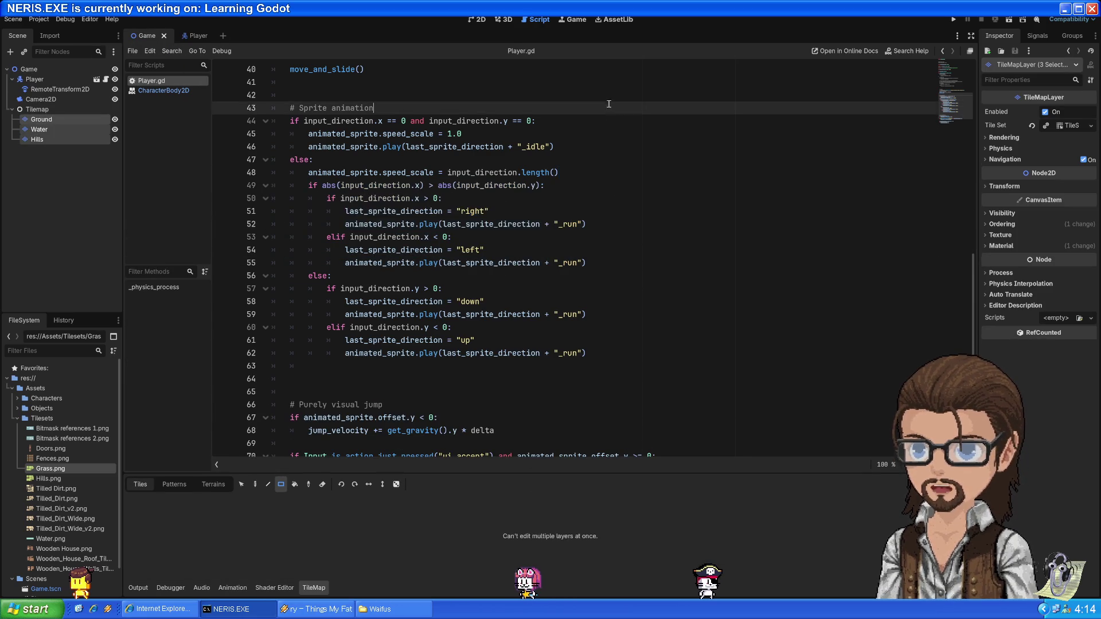
{"action": "scroll", "coordinate": [610, 99], "scroll_direction": "up", "scroll_amount": 4}
{"action": "left_click", "coordinate": [166, 90]}
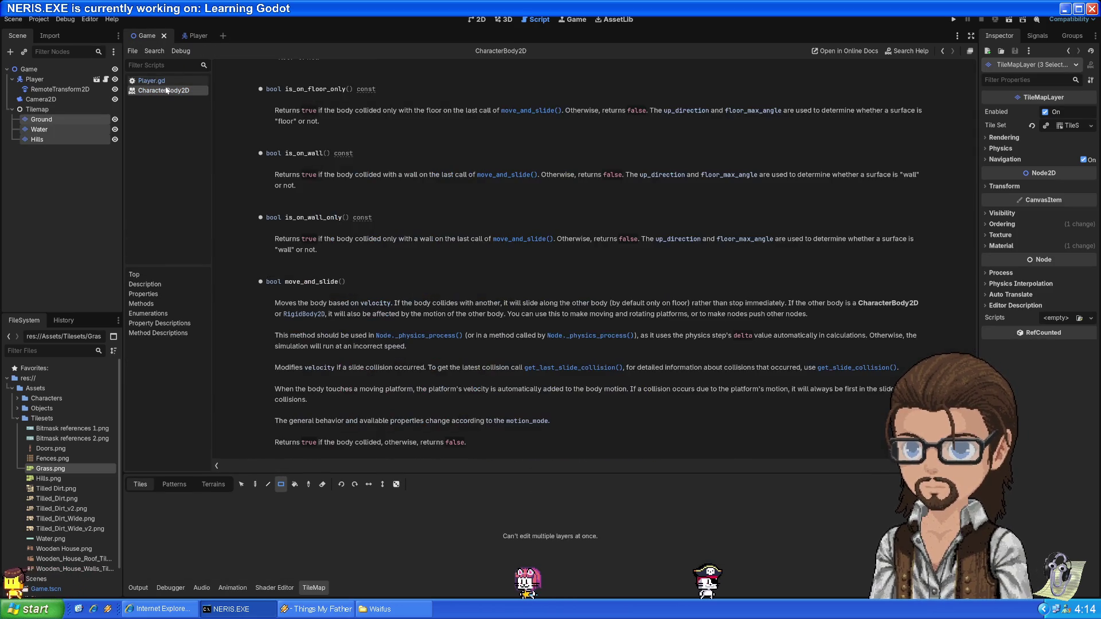
{"action": "left_click", "coordinate": [157, 80]}
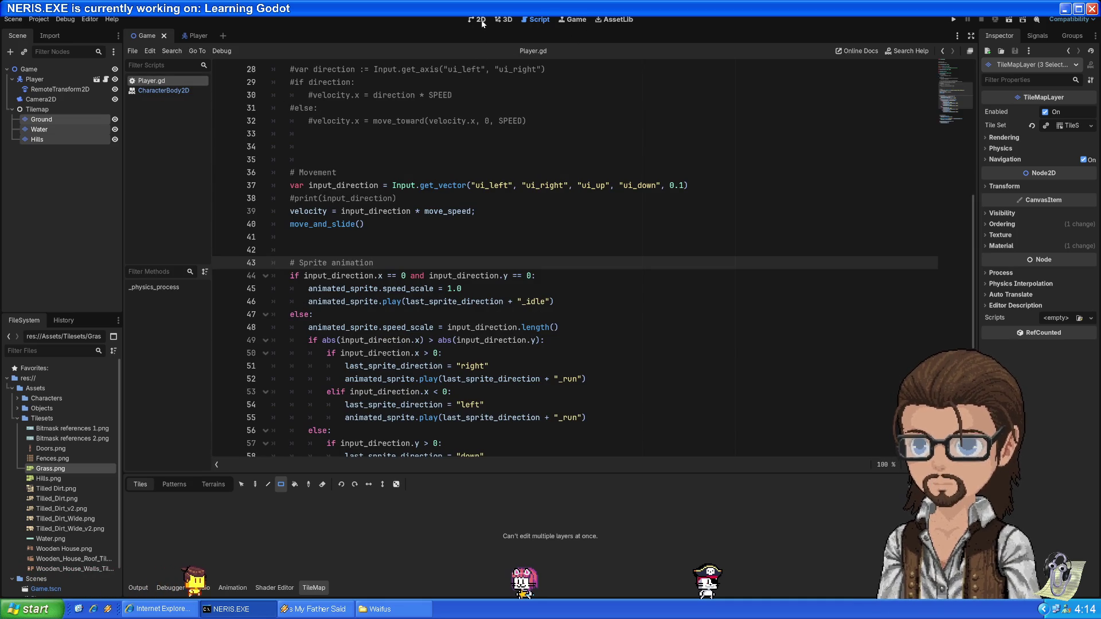
{"action": "left_click", "coordinate": [481, 21]}
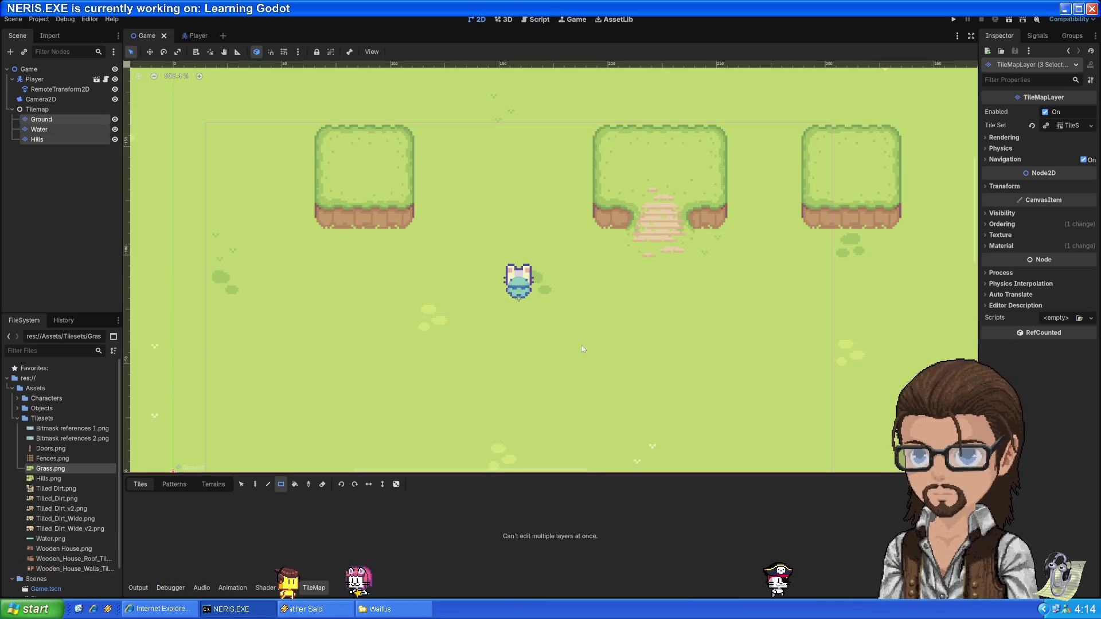
Run the project again and walk the cat around the grass field
{"action": "left_click", "coordinate": [954, 19]}
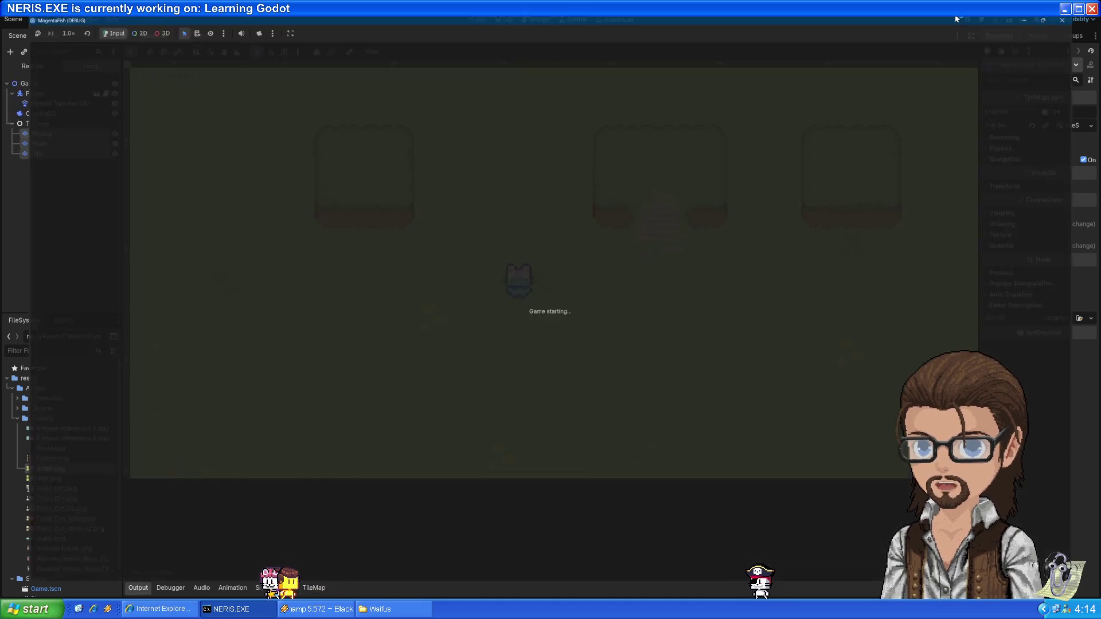
{"action": "key", "text": "Up"}
{"action": "key", "text": "Left"}
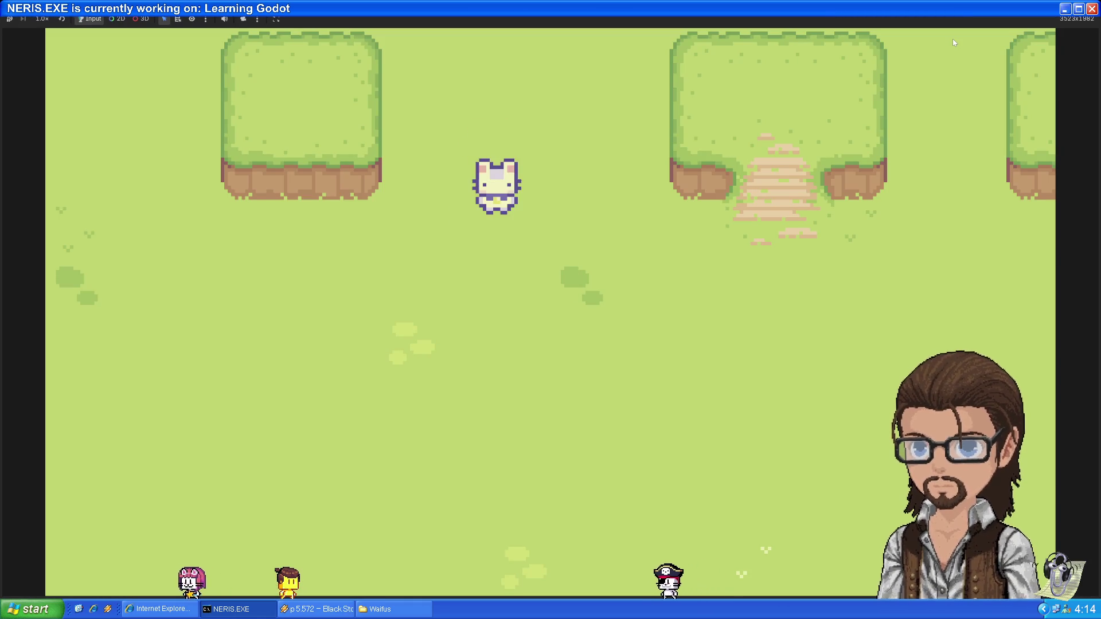
{"action": "key", "text": "Down"}
{"action": "key", "text": "Left"}
{"action": "key", "text": "Up"}
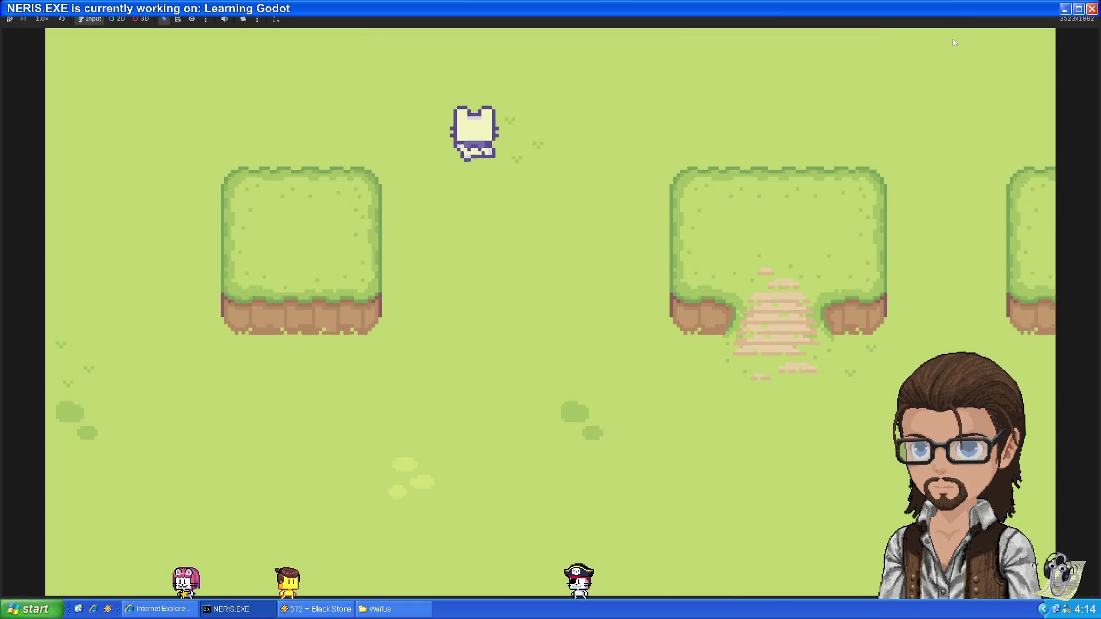
{"action": "key", "text": "Down"}
{"action": "key", "text": "Up"}
{"action": "key", "text": "Left"}
{"action": "key", "text": "Down"}
{"action": "key", "text": "Left"}
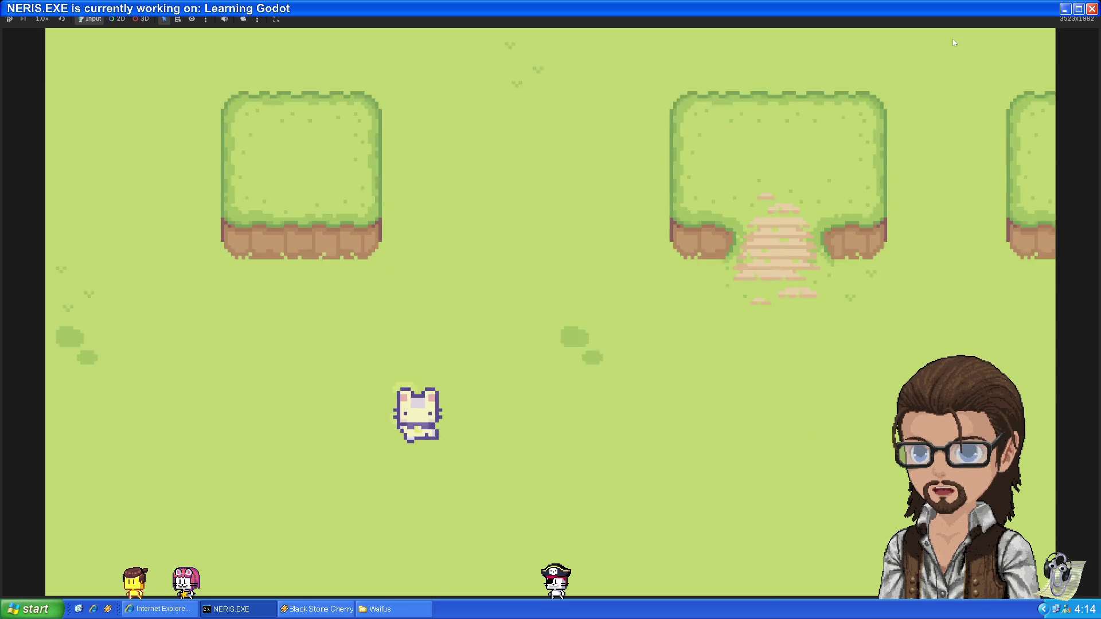
Walk the cat up and down the field, then stop the game with F8
{"action": "key", "text": "Up"}
{"action": "key", "text": "Right"}
{"action": "key", "text": "Down"}
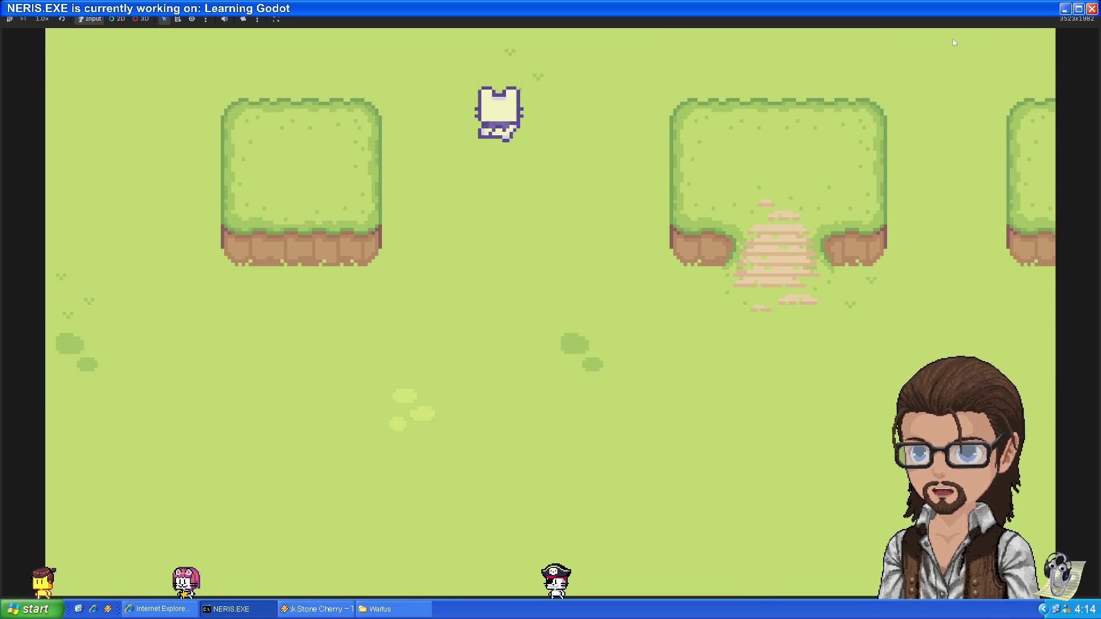
{"action": "key", "text": "Left"}
{"action": "key", "text": "Up"}
{"action": "key", "text": "Down"}
{"action": "key", "text": "Up"}
{"action": "key", "text": "Down"}
{"action": "key", "text": "Down"}
{"action": "key", "text": "Left"}
{"action": "key", "text": "Up"}
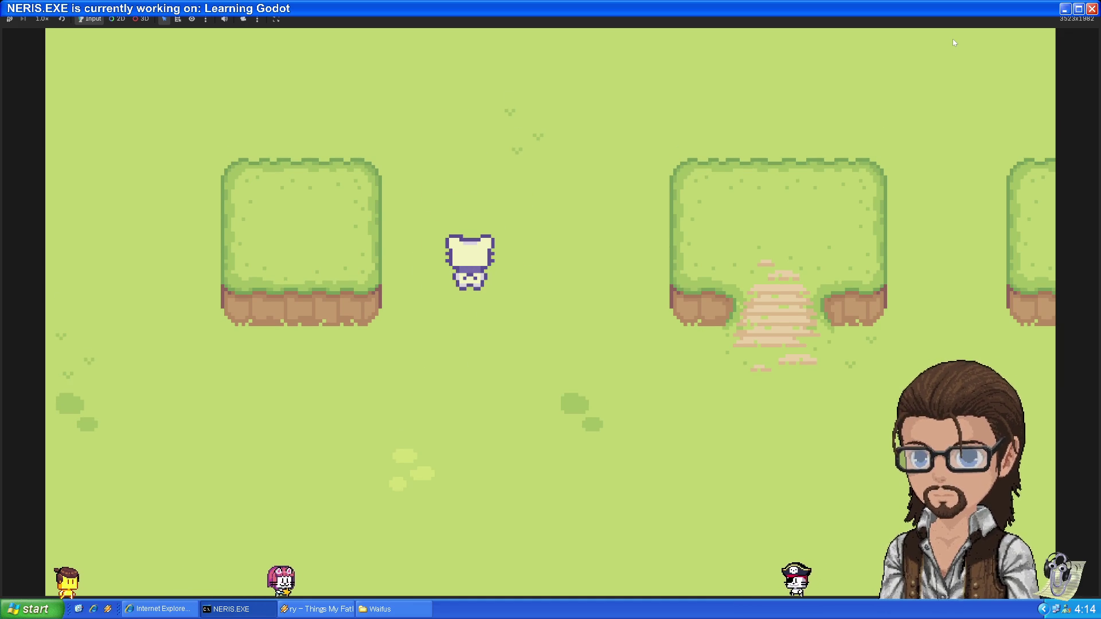
{"action": "key", "text": "F8"}
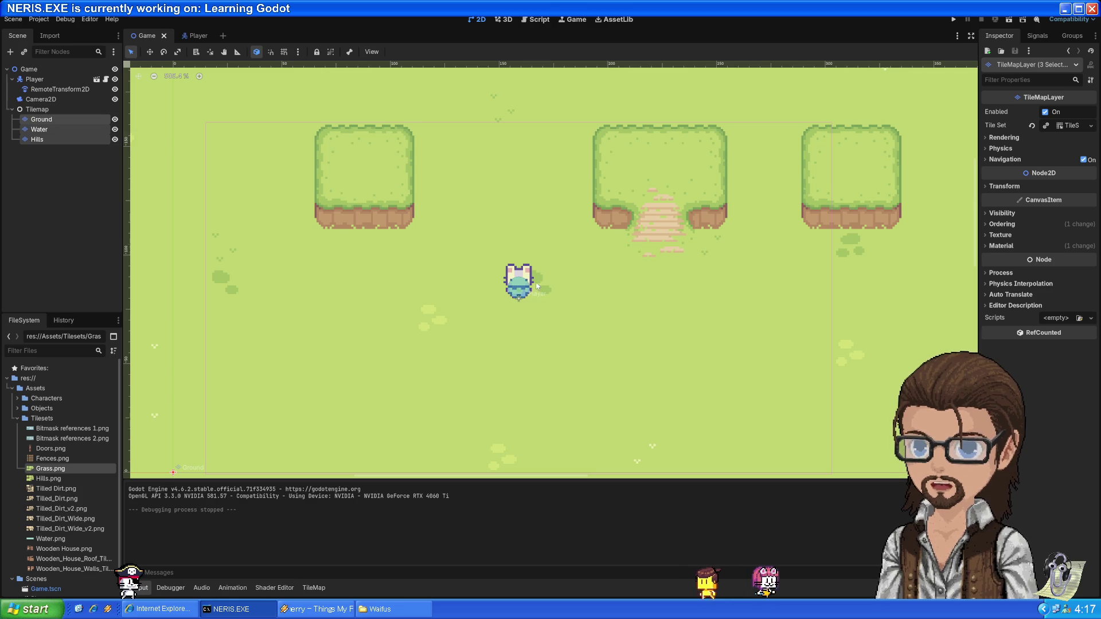
{"action": "left_click_drag", "start_coordinate": [549, 232], "coordinate": [557, 284]}
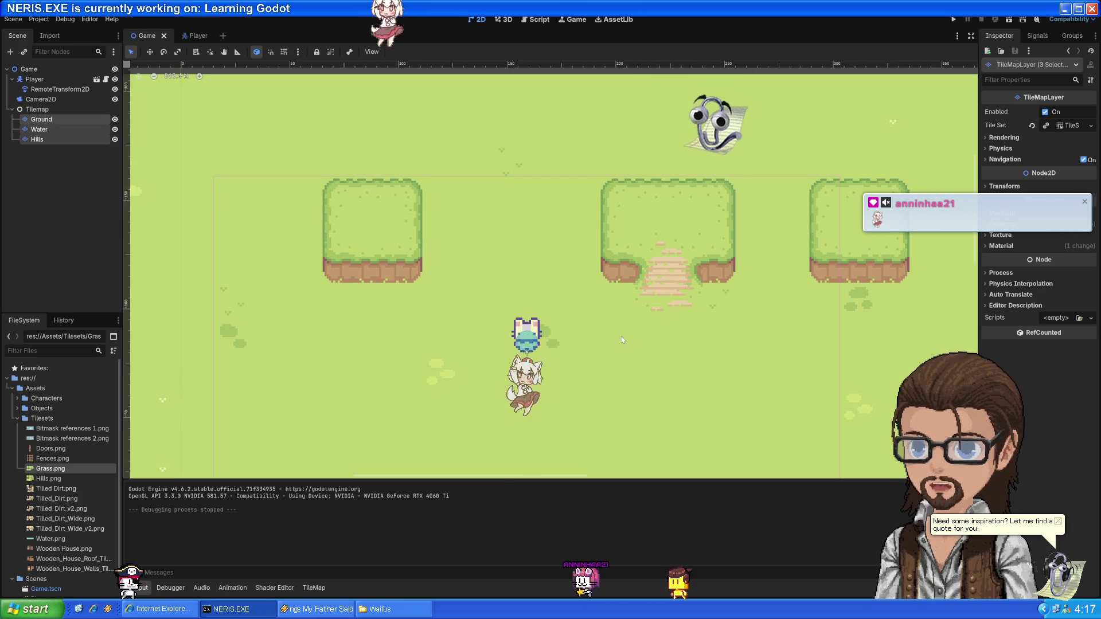
{"action": "left_click_drag", "start_coordinate": [635, 348], "coordinate": [613, 341]}
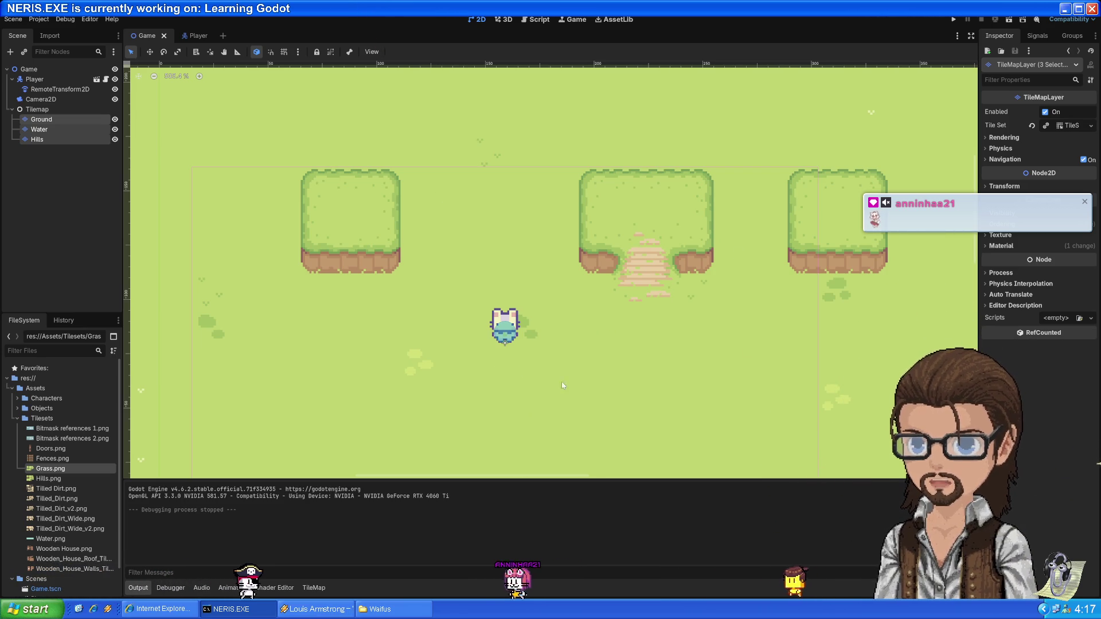
{"action": "left_click_drag", "start_coordinate": [707, 341], "coordinate": [666, 319]}
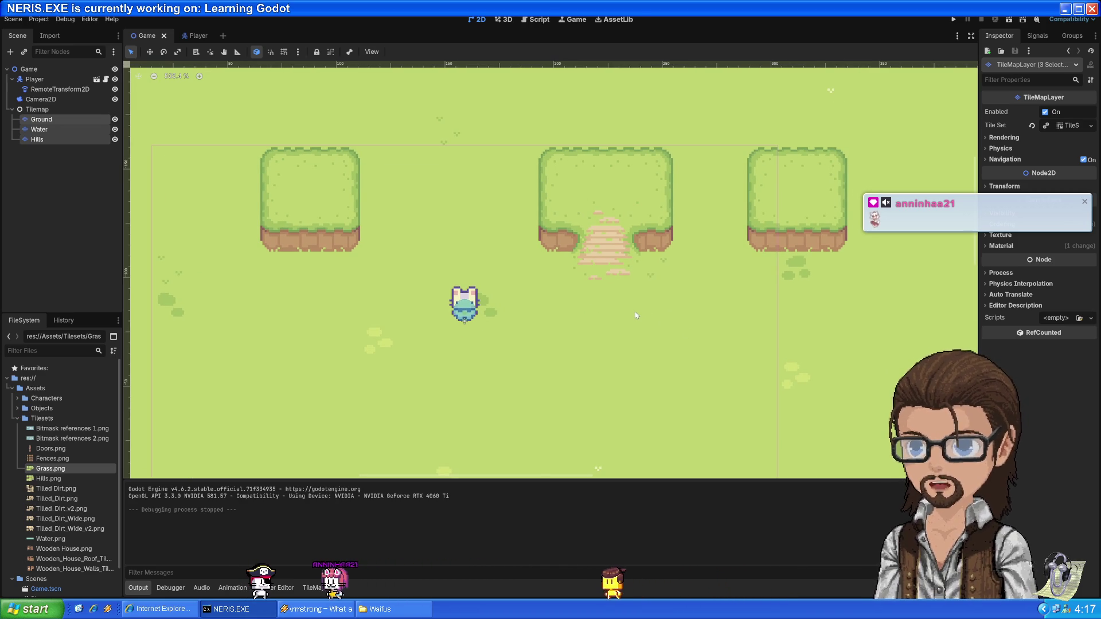
{"action": "mouse_move", "coordinate": [621, 332]}
{"action": "left_mouse_down"}
{"action": "mouse_move", "coordinate": [659, 257]}
{"action": "mouse_move", "coordinate": [679, 307]}
{"action": "mouse_move", "coordinate": [638, 310]}
{"action": "left_mouse_up"}
{"action": "scroll", "coordinate": [639, 312], "scroll_direction": "down", "scroll_amount": 1}
{"action": "scroll", "coordinate": [639, 313], "scroll_direction": "right", "scroll_amount": 1}
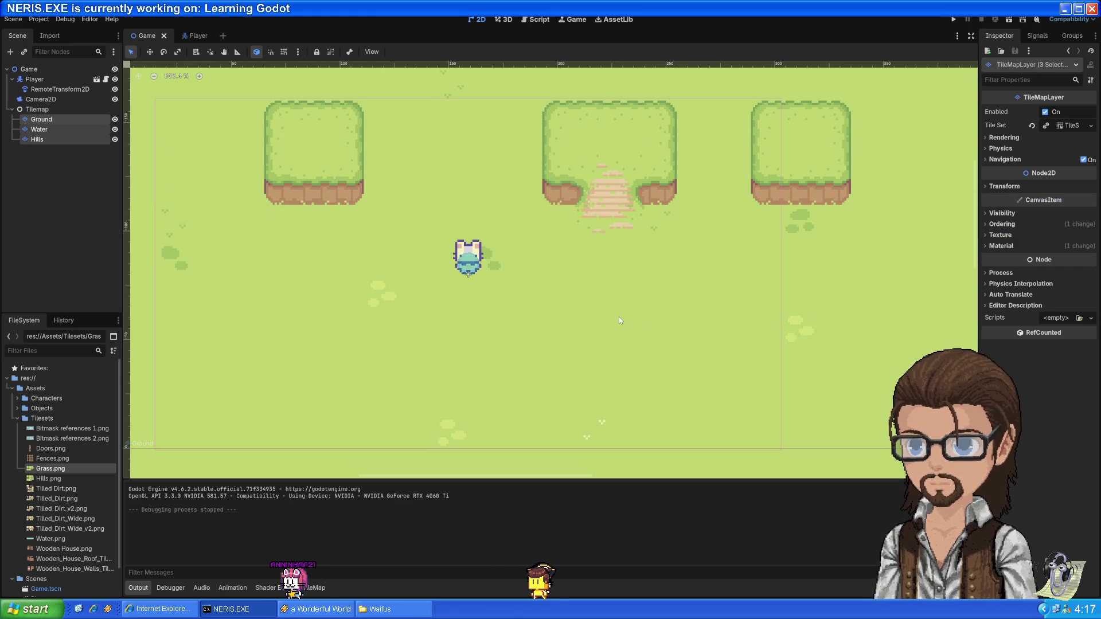
{"action": "scroll", "coordinate": [628, 318], "scroll_direction": "up", "scroll_amount": 3}
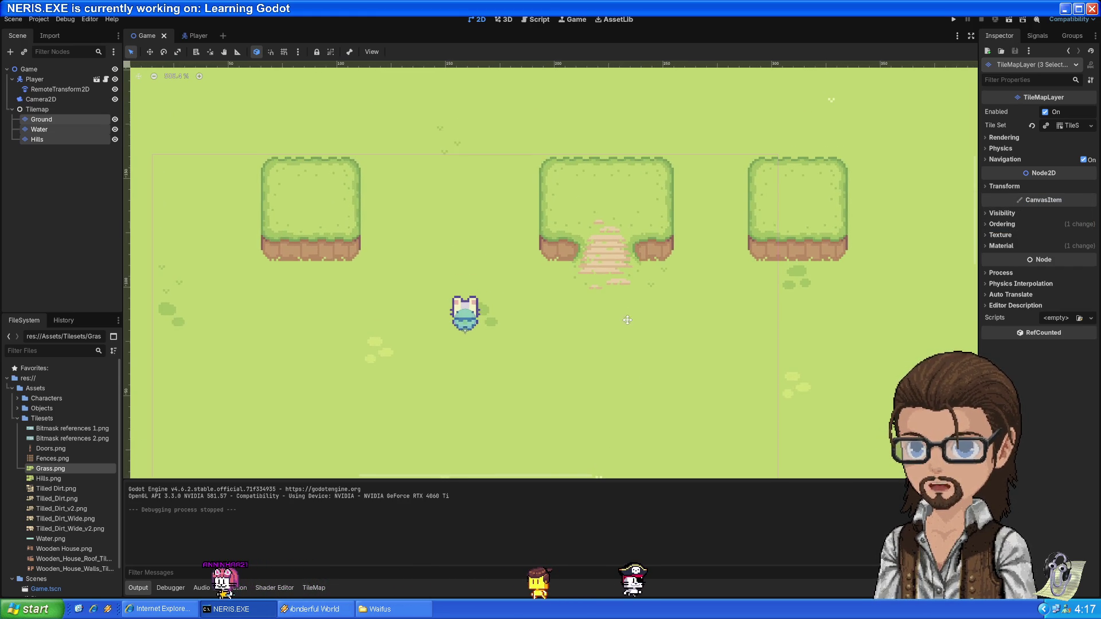
{"action": "left_click_drag", "start_coordinate": [628, 318], "coordinate": [627, 321]}
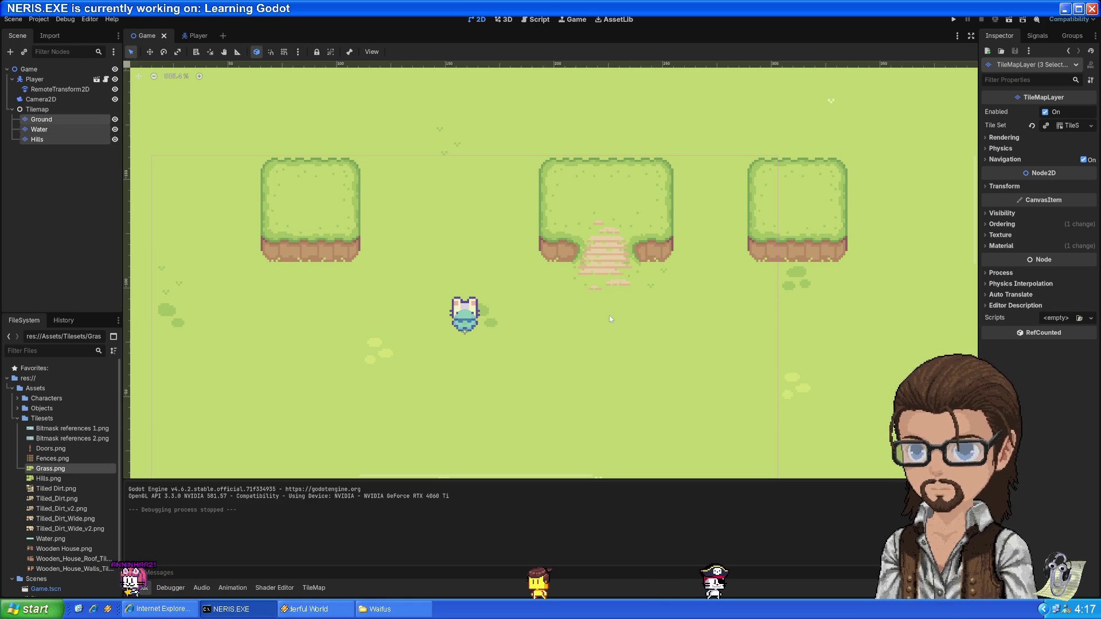